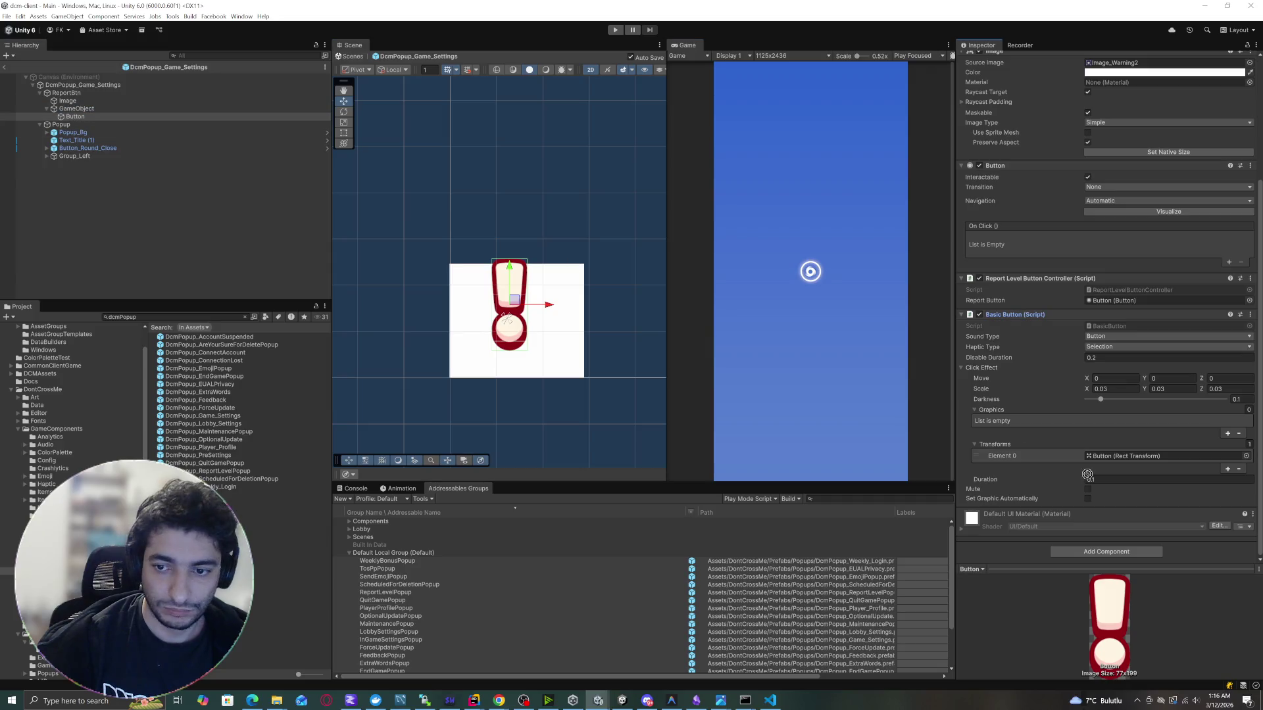
# Rename the button and its child to ReportBtn, and their parent to ReportBtnObj.
pyautogui.click(135, 108)
pyautogui.press('F2')
pyautogui.write('Re')
pyautogui.write('tn')
pyautogui.press('Return')
pyautogui.press('Down')
pyautogui.press('F2')
pyautogui.write('ReportB')
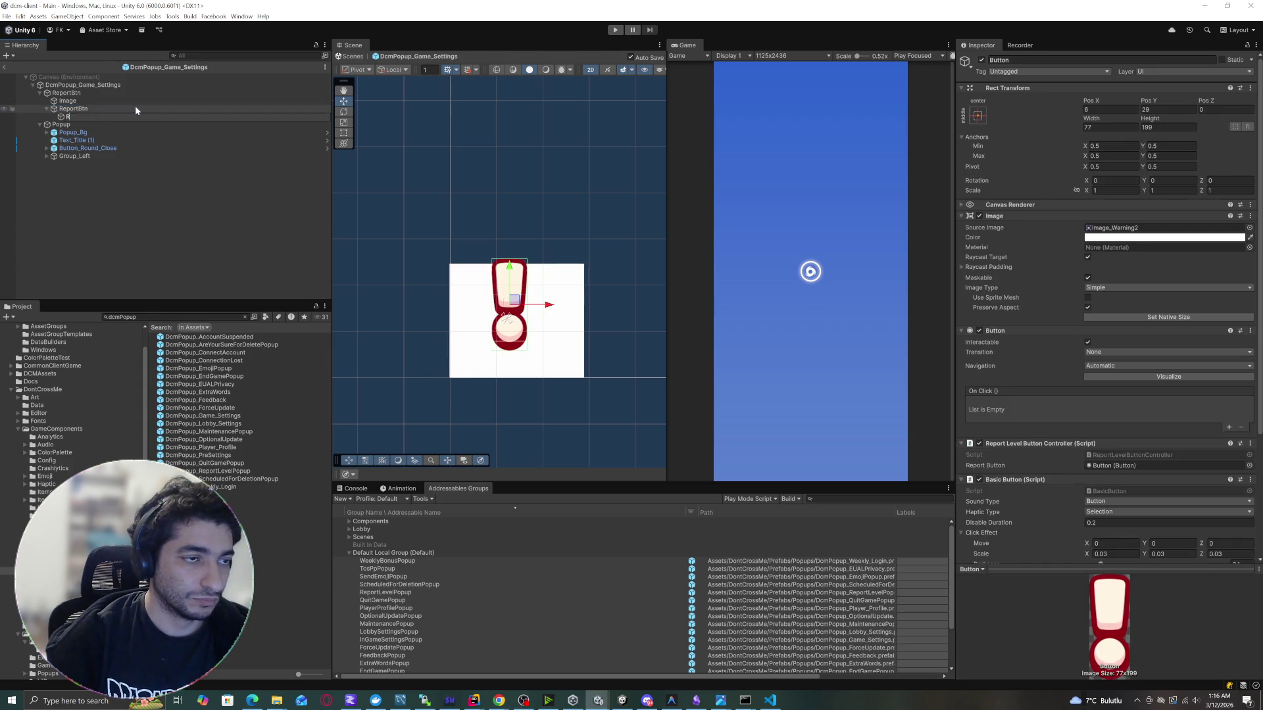
pyautogui.write('tn')
pyautogui.press('Return')
pyautogui.press('Up')
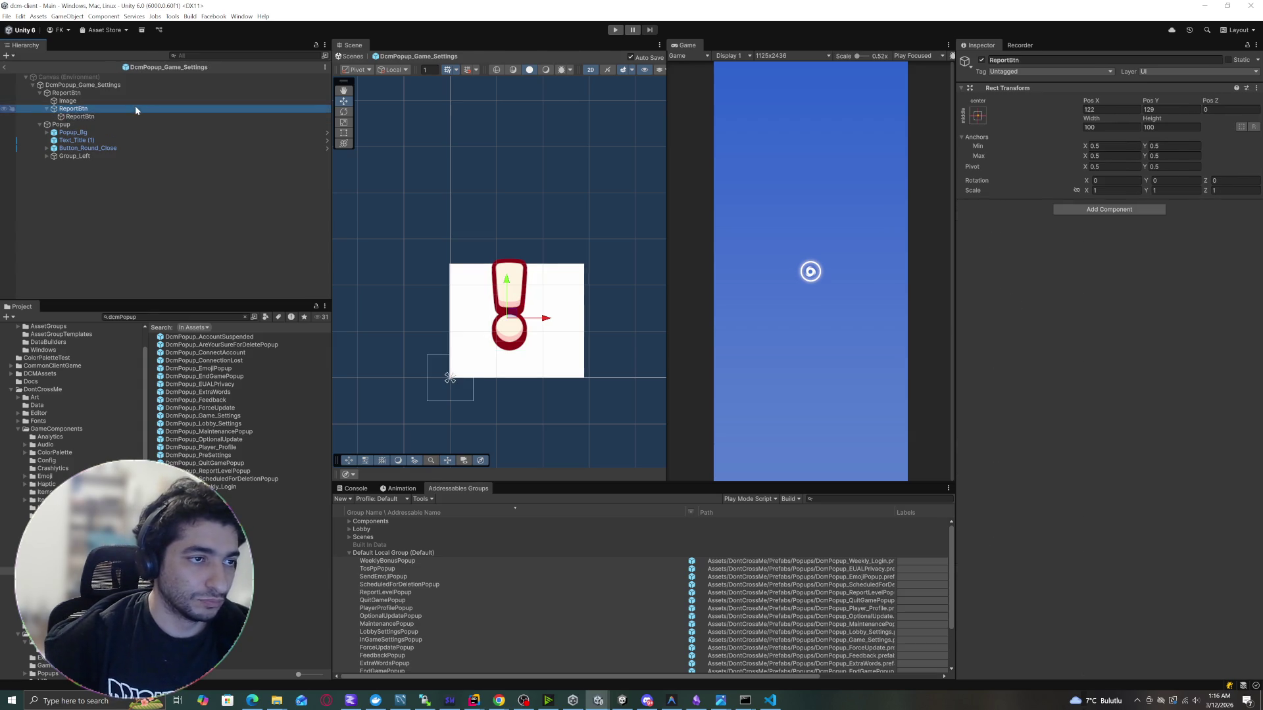
pyautogui.press('F2')
pyautogui.press('Return')
# Rename the top object ReportBtnParent and its child Image NoTouchArea.
pyautogui.press('Up')
pyautogui.press('Up')
pyautogui.press('F2')
pyautogui.write('ReportBtnParent')
pyautogui.press('Return')
pyautogui.press('Down')
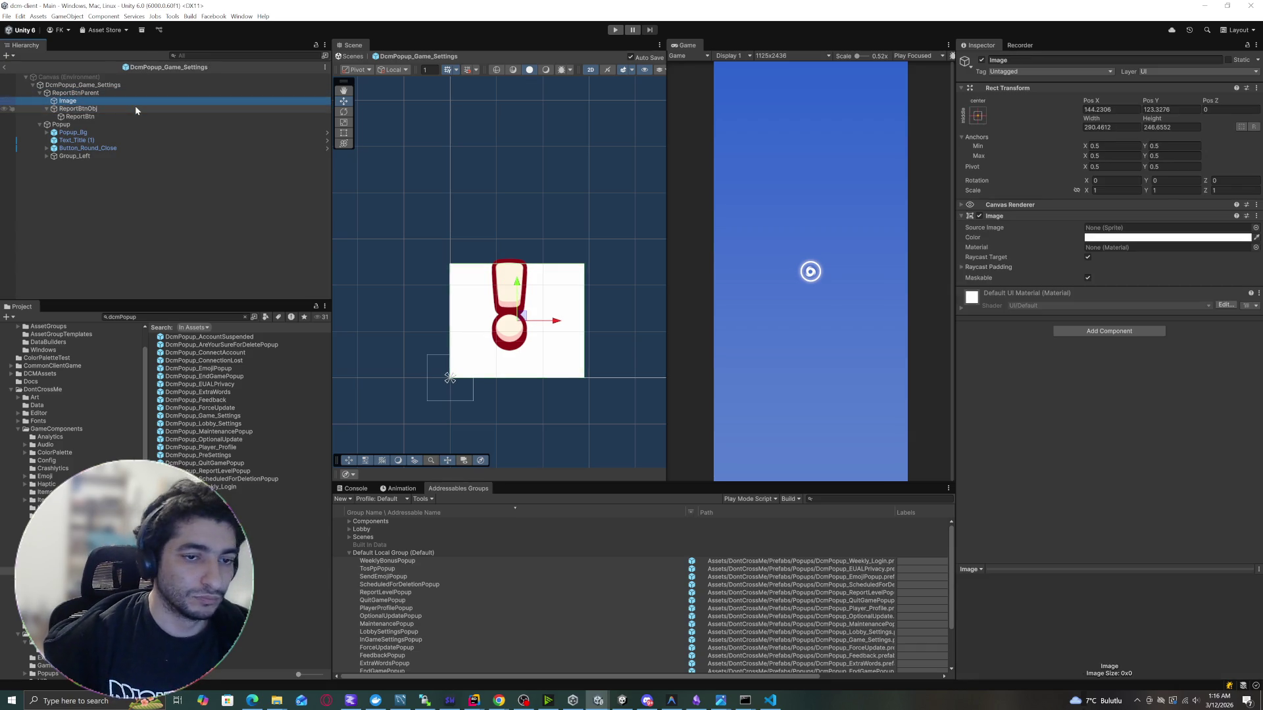
pyautogui.press('F2')
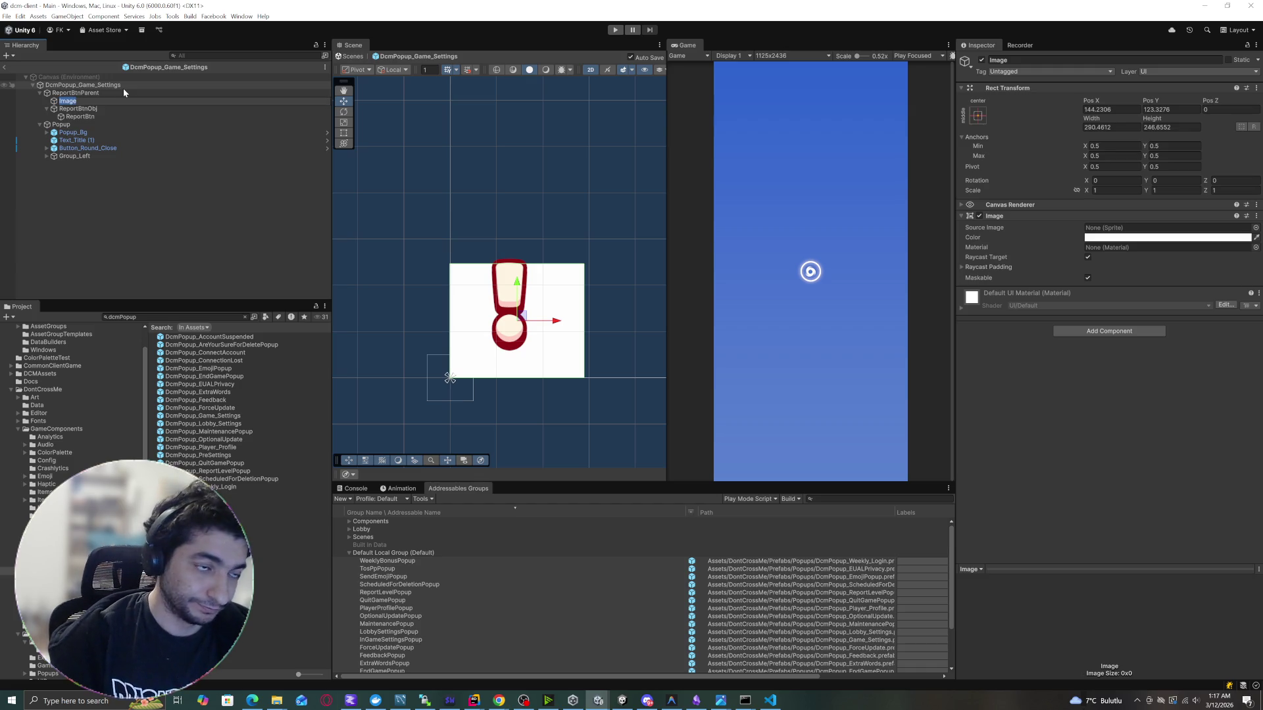
pyautogui.write('NoTouchArea')
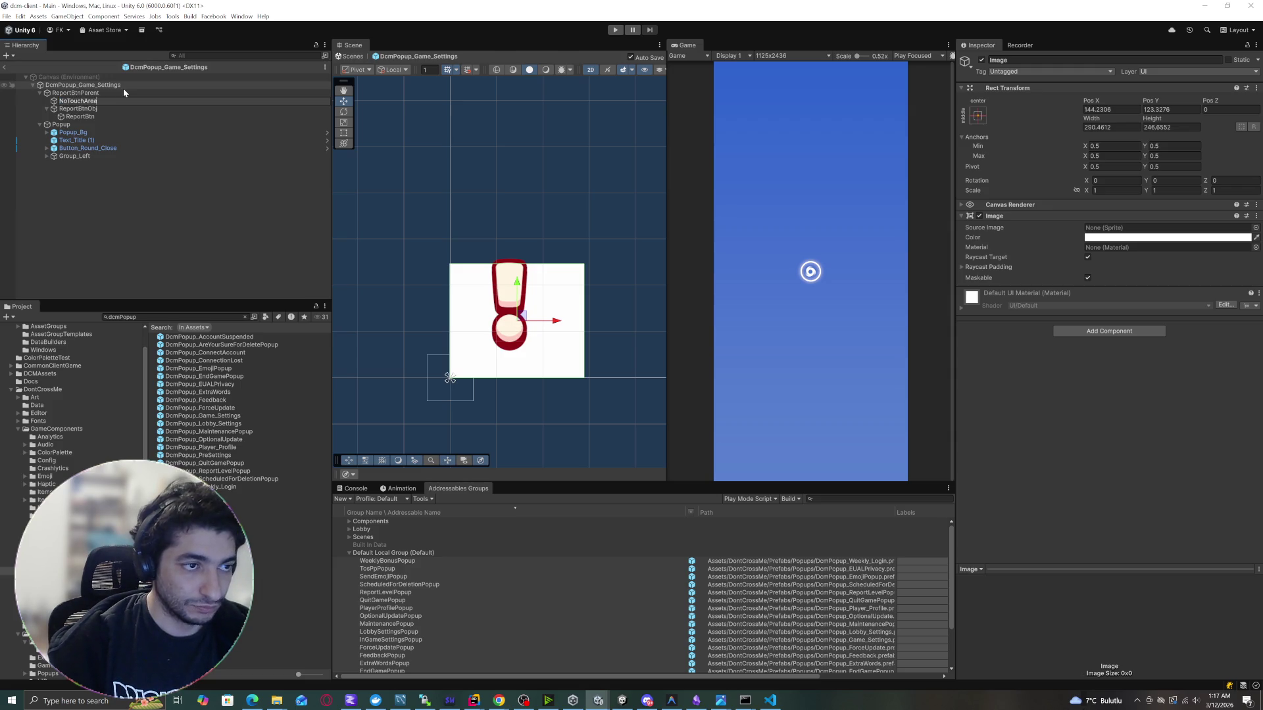
pyautogui.press('Return')
# Switch between ReportBtnObj and ReportBtn to inspect their components.
pyautogui.click(41, 202)
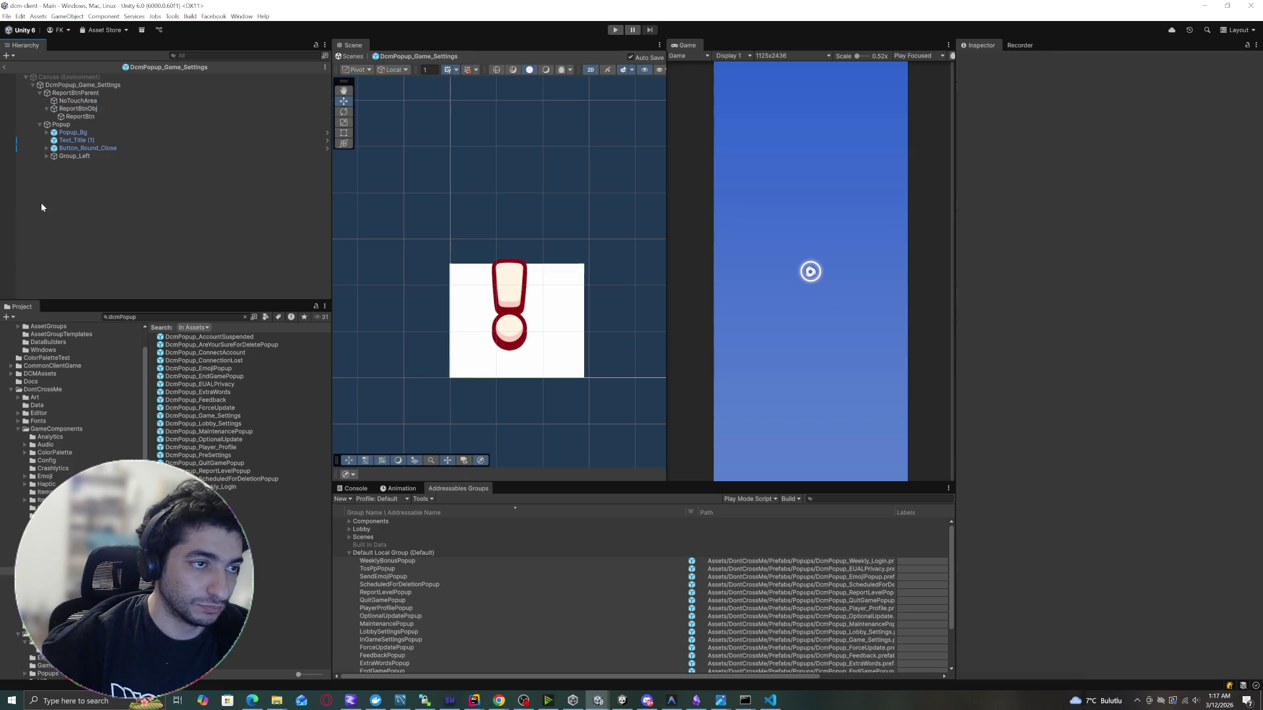
pyautogui.click(66, 109)
pyautogui.click(72, 117)
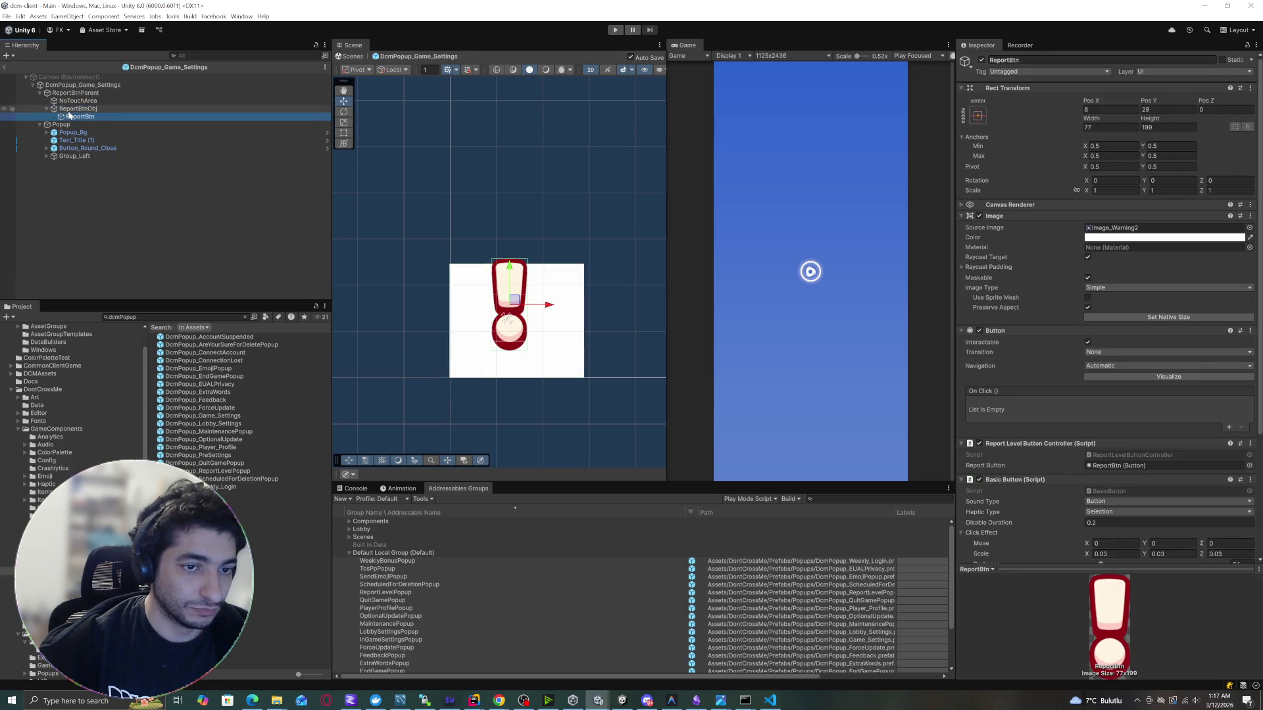
pyautogui.click(73, 110)
pyautogui.click(74, 116)
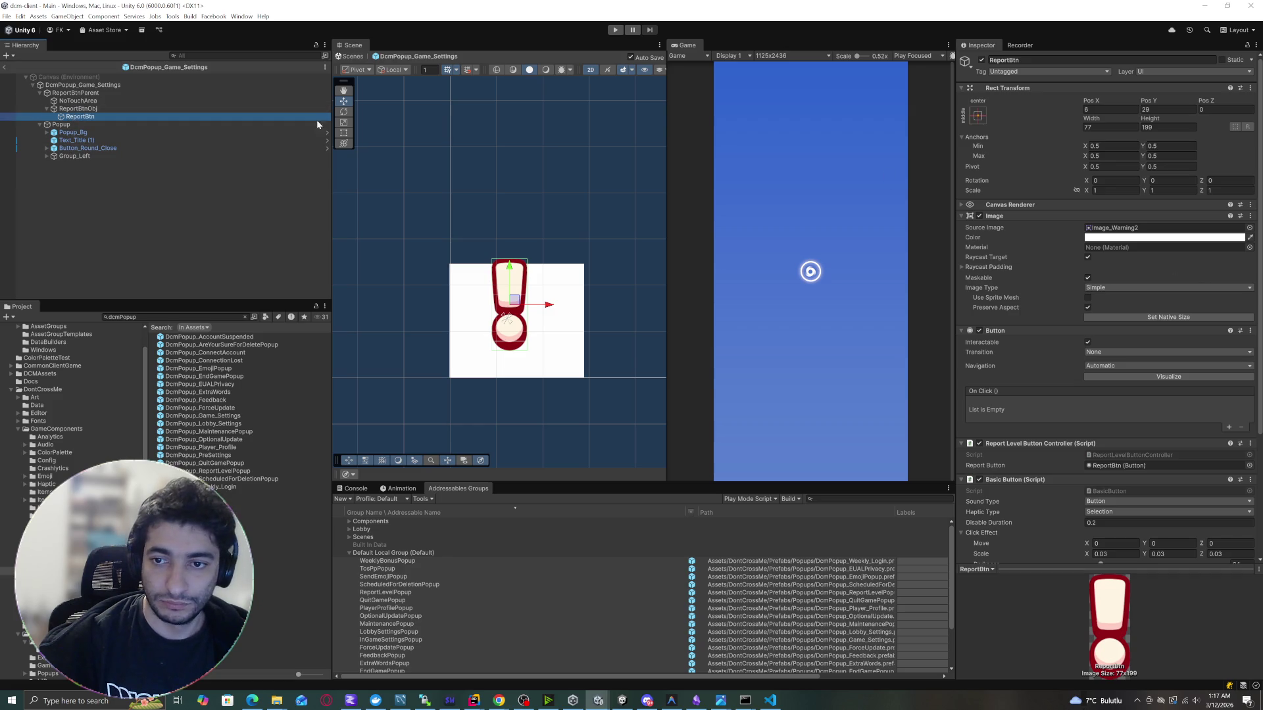
pyautogui.click(73, 109)
pyautogui.rightClick(94, 109)
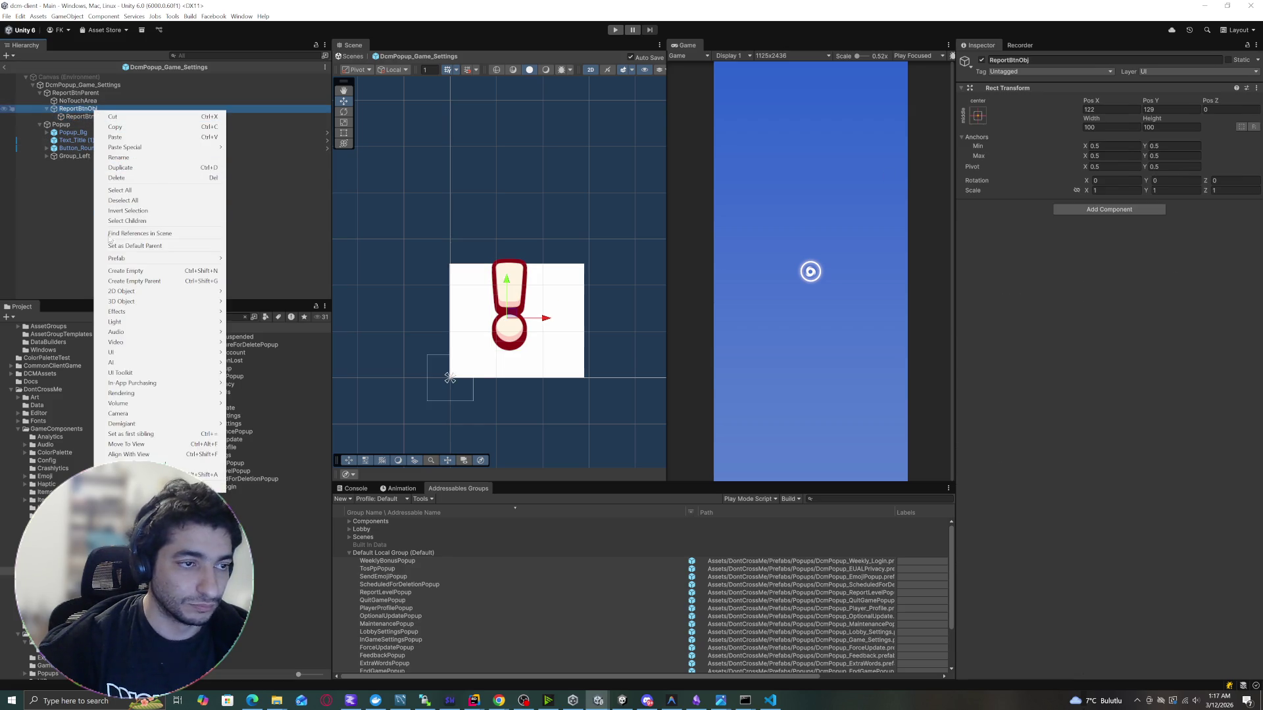
# Add an Image under ReportBtnObj above ReportBtn, using the Image_Warning2 sprite.
pyautogui.moveTo(151, 353)
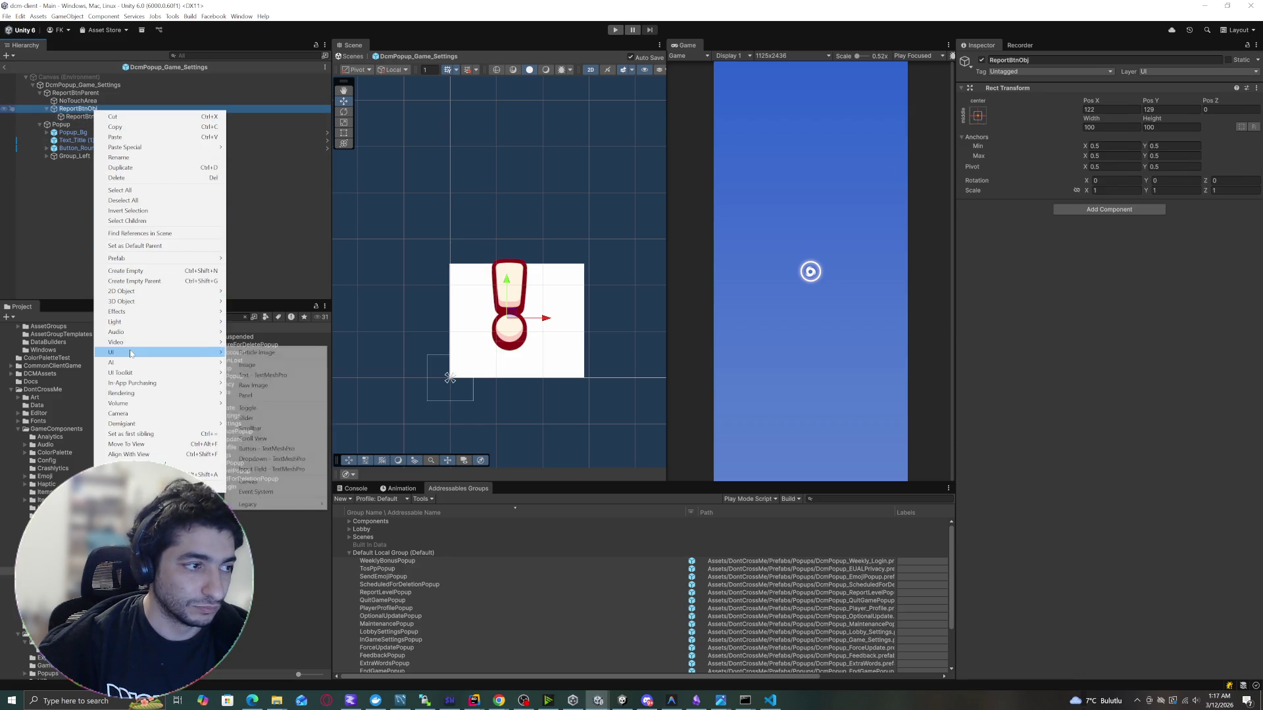
pyautogui.click(284, 366)
pyautogui.click(85, 119)
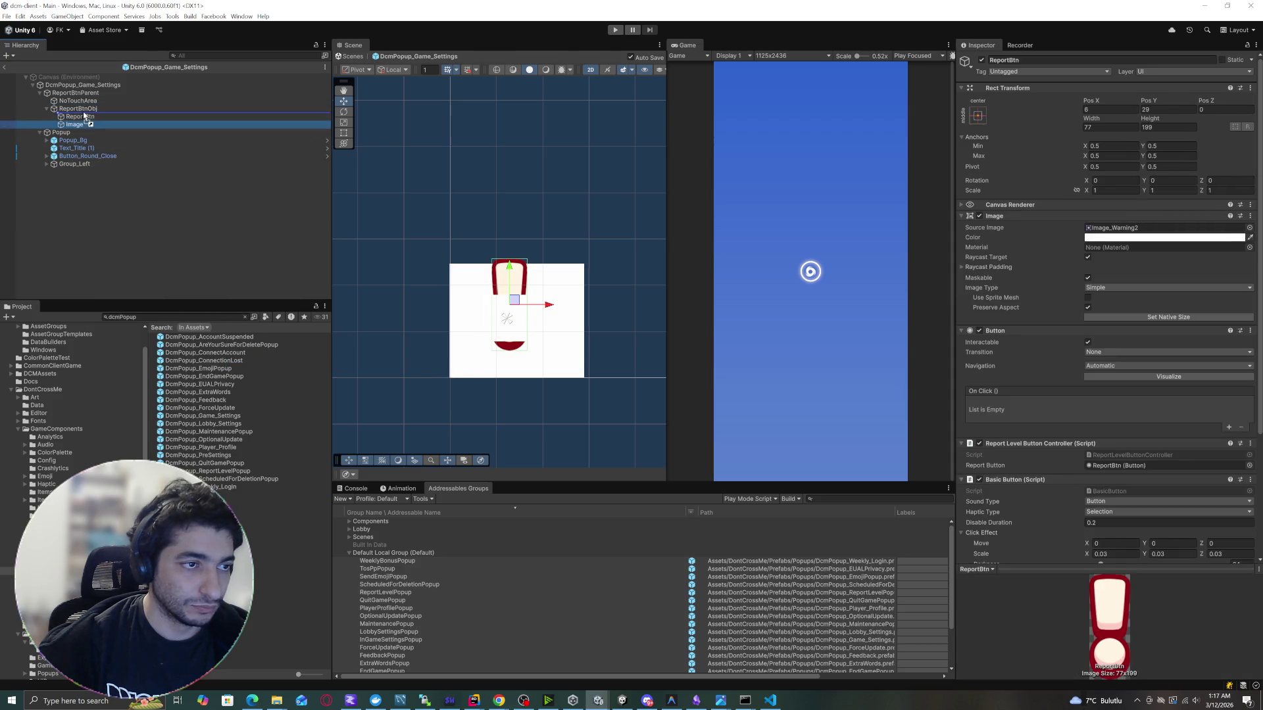
pyautogui.moveTo(85, 116); pyautogui.dragTo(84, 115)
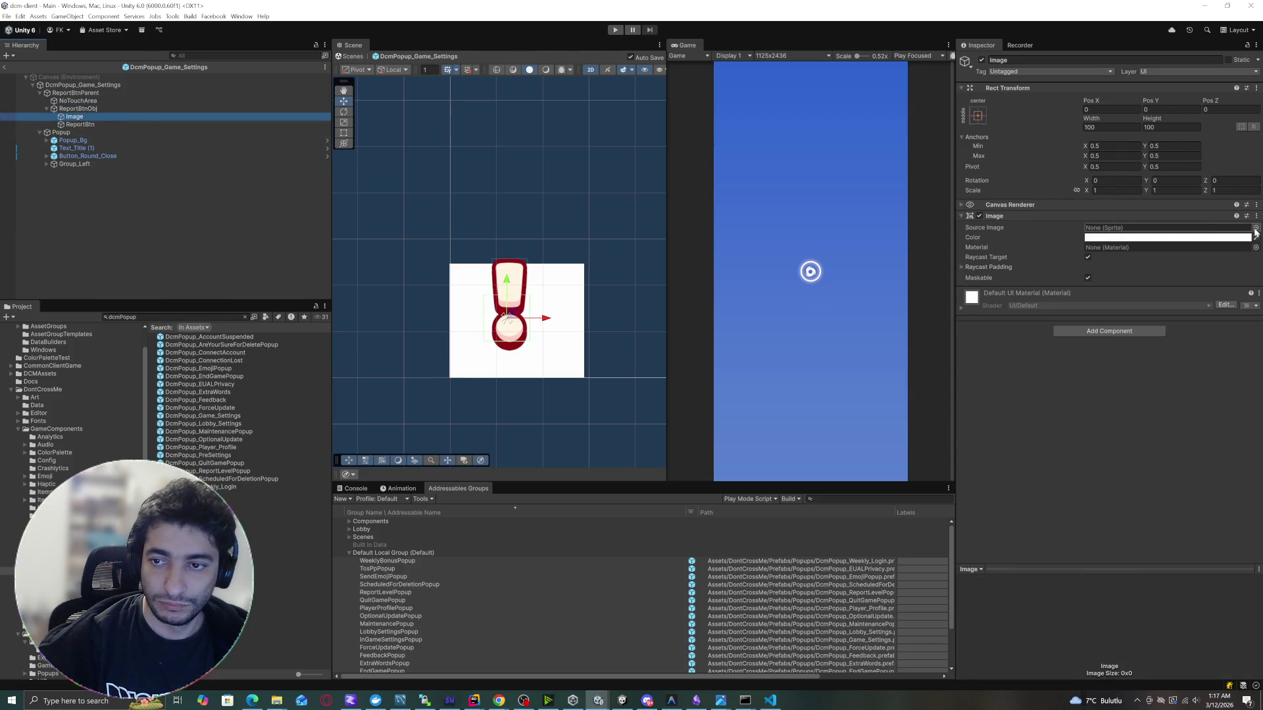
pyautogui.click(1255, 229)
pyautogui.write('nin')
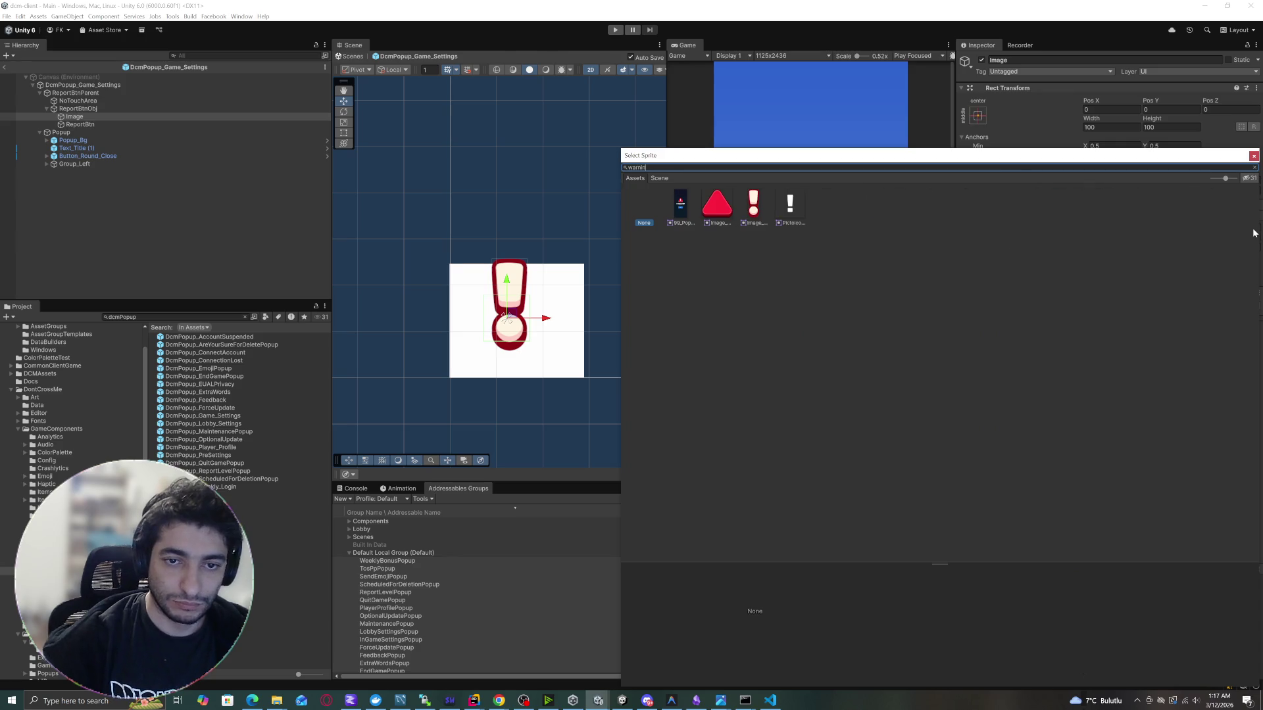
pyautogui.doubleClick(756, 205)
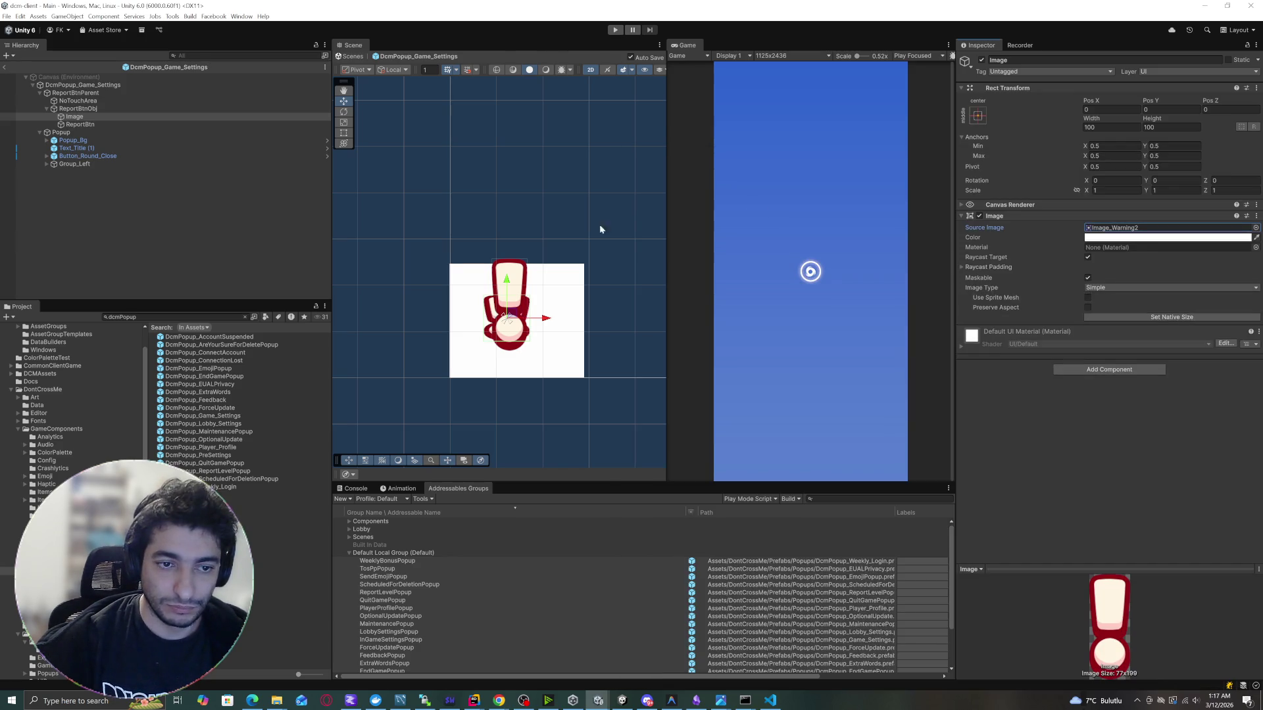
# Add a TextMeshPro text named ReportText under ReportBtnObj, placed above ReportBtn.
pyautogui.rightClick(88, 109)
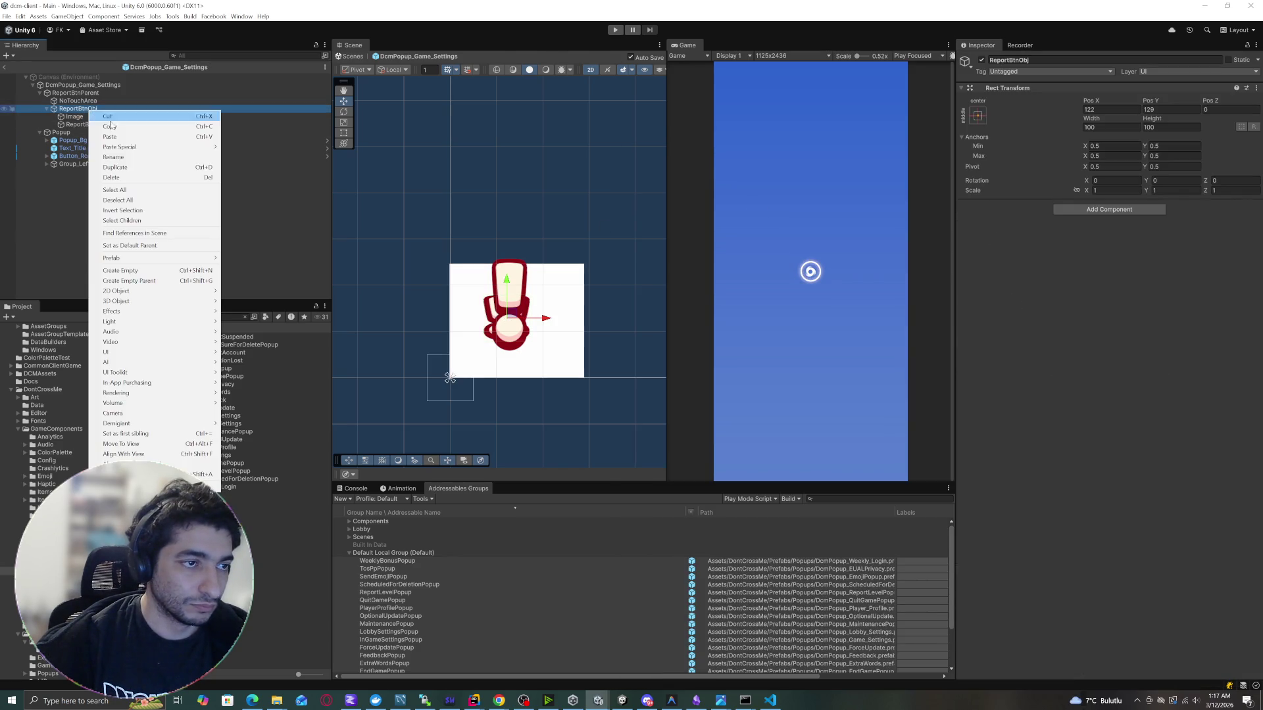
pyautogui.moveTo(111, 352)
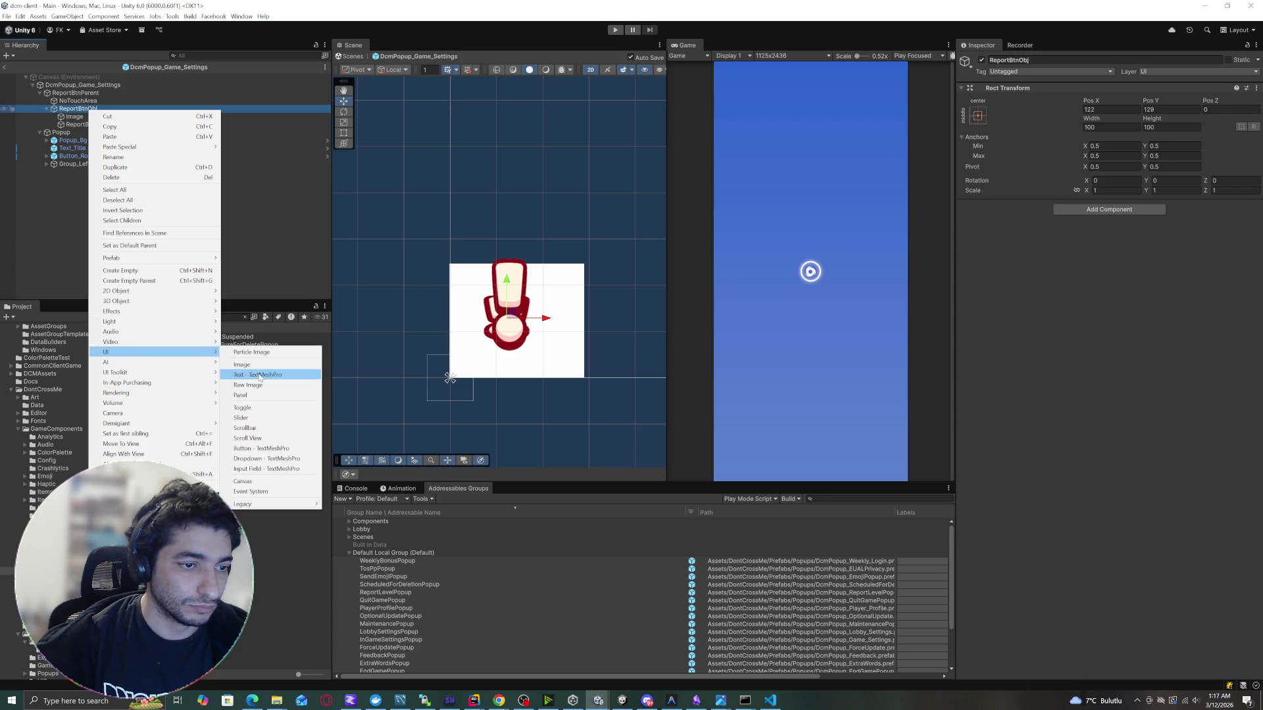
pyautogui.click(253, 364)
pyautogui.moveTo(82, 132); pyautogui.dragTo(85, 125)
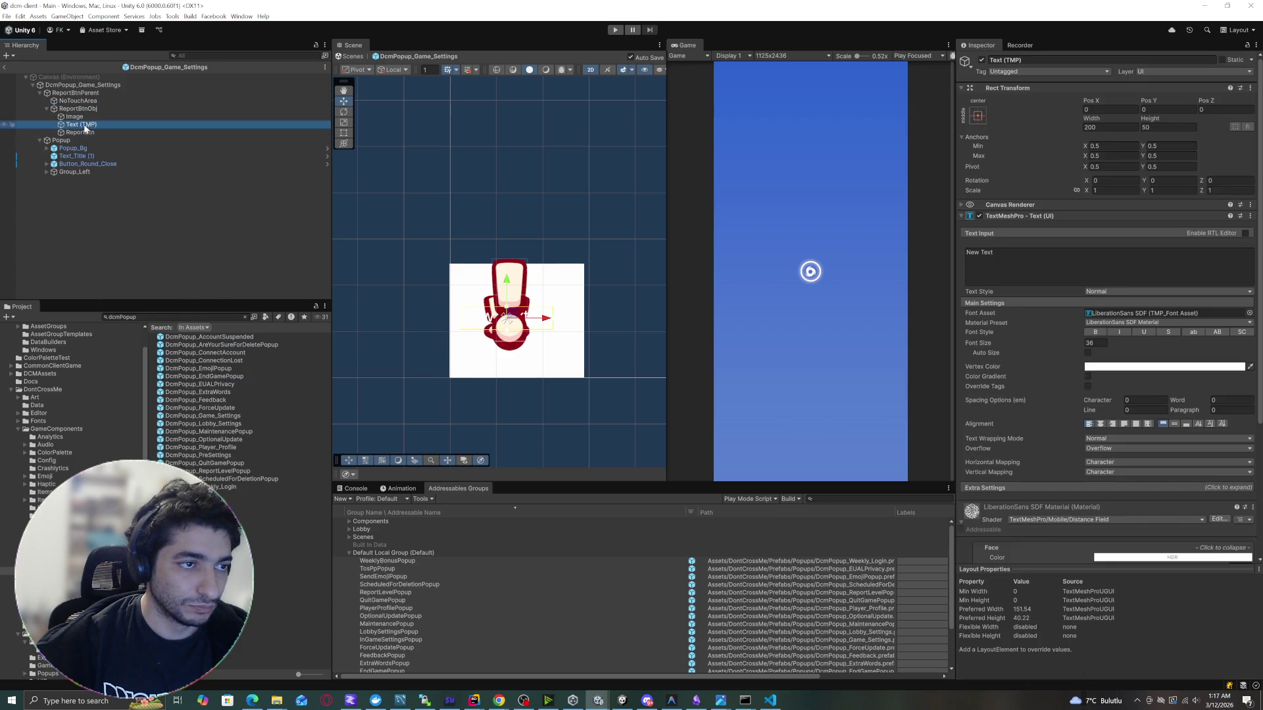
pyautogui.press('F2')
pyautogui.write('ReportT')
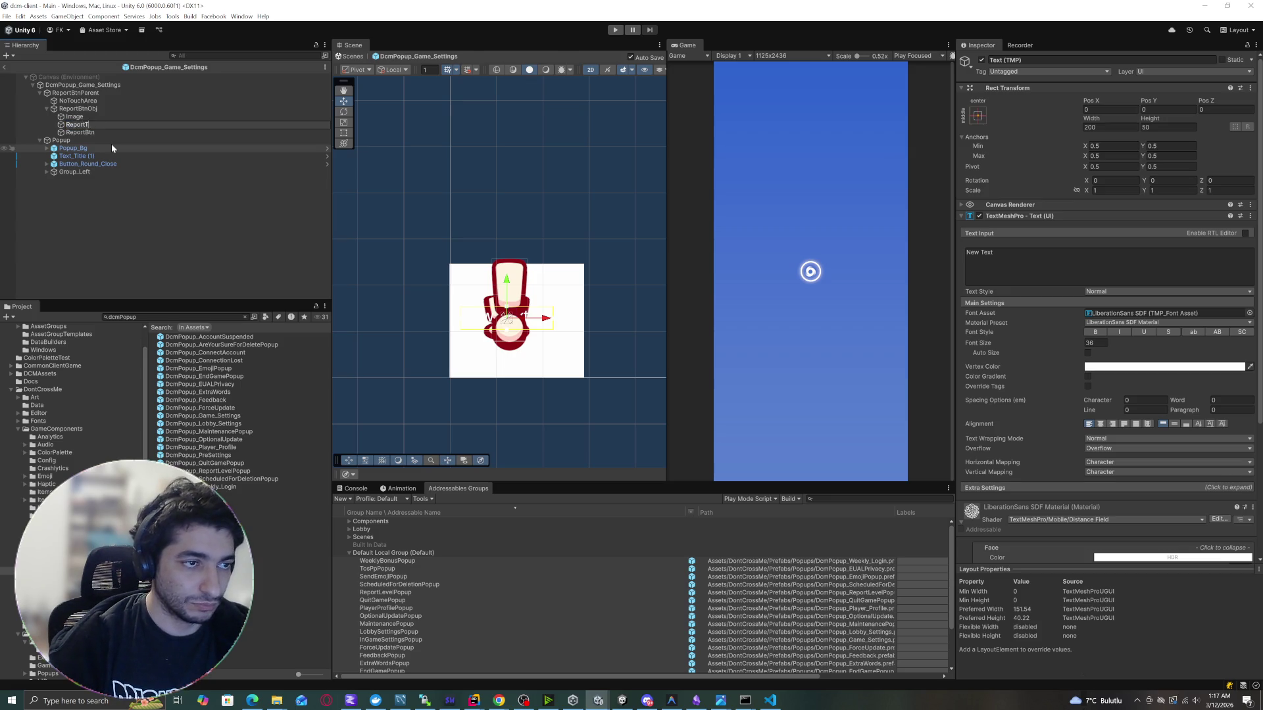
pyautogui.write('ext')
pyautogui.press('Return')
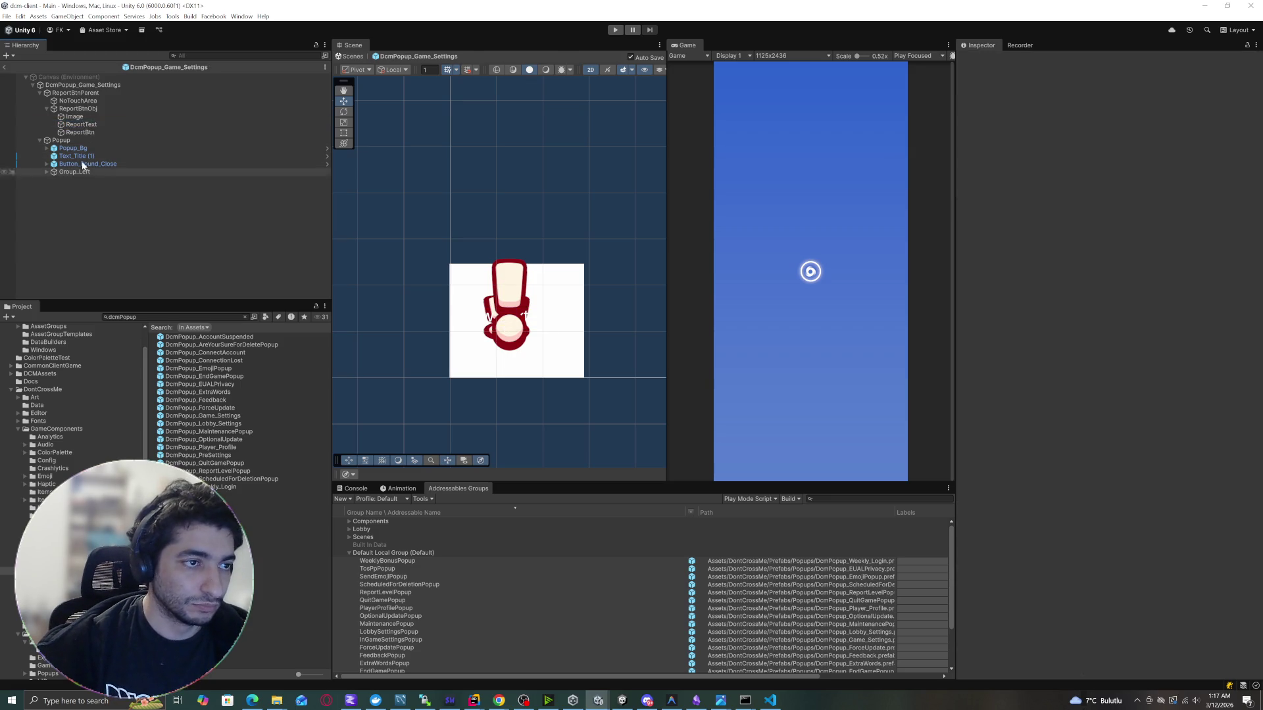
pyautogui.click(88, 109)
# Make the NoTouchArea image mostly transparent.
pyautogui.press('Up')
pyautogui.click(1141, 237)
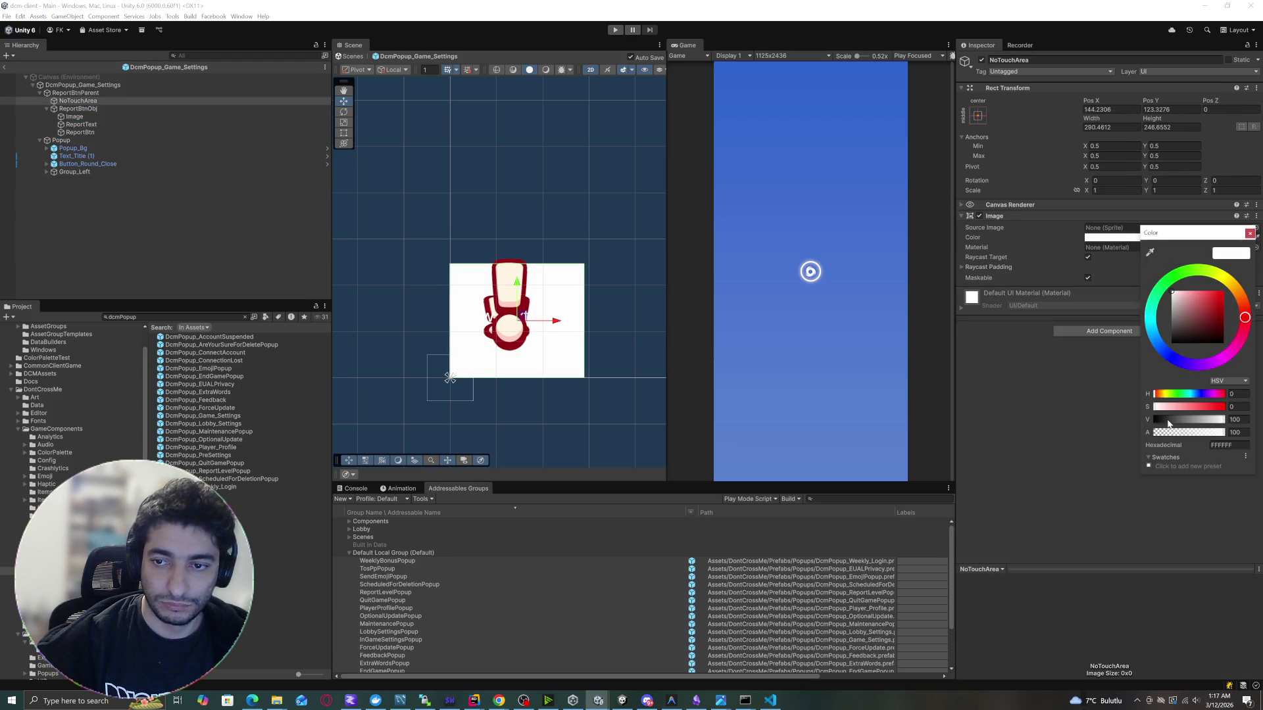
pyautogui.moveTo(1177, 435); pyautogui.dragTo(1162, 433)
pyautogui.scroll(3, 513, 320)
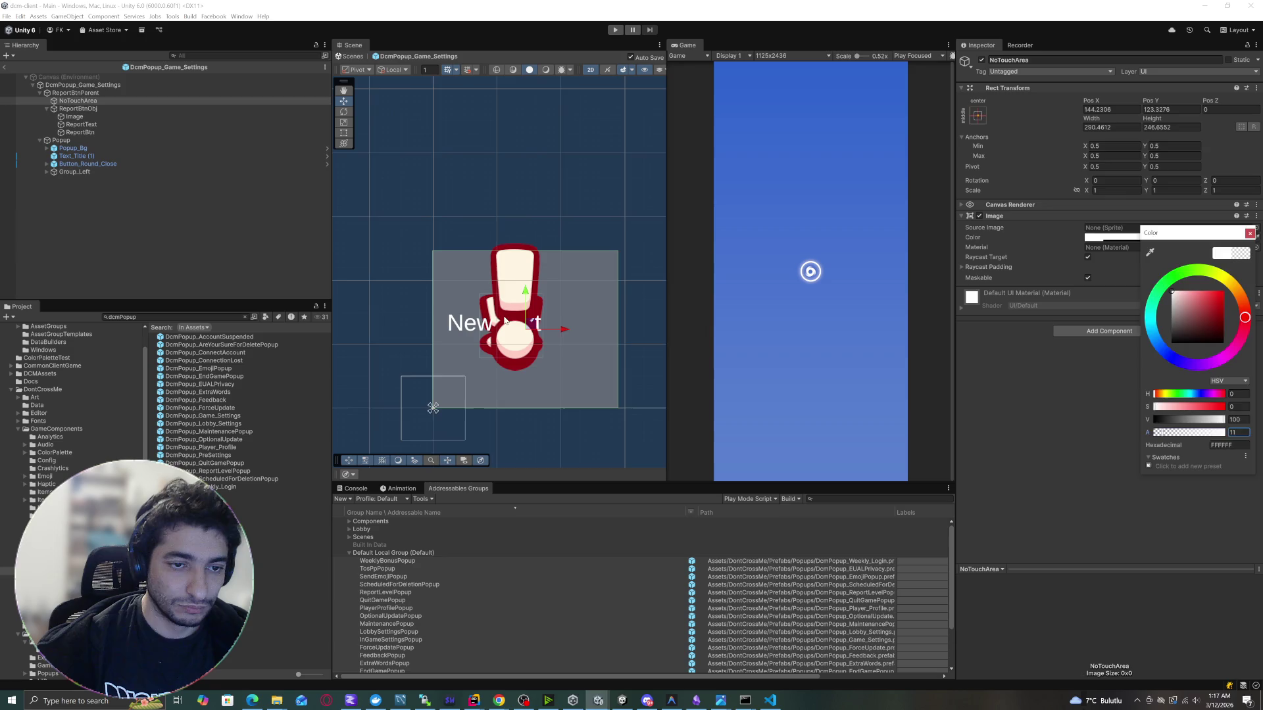
# Give ReportBtn the Square sprite and widen it to about 203 units.
pyautogui.click(80, 132)
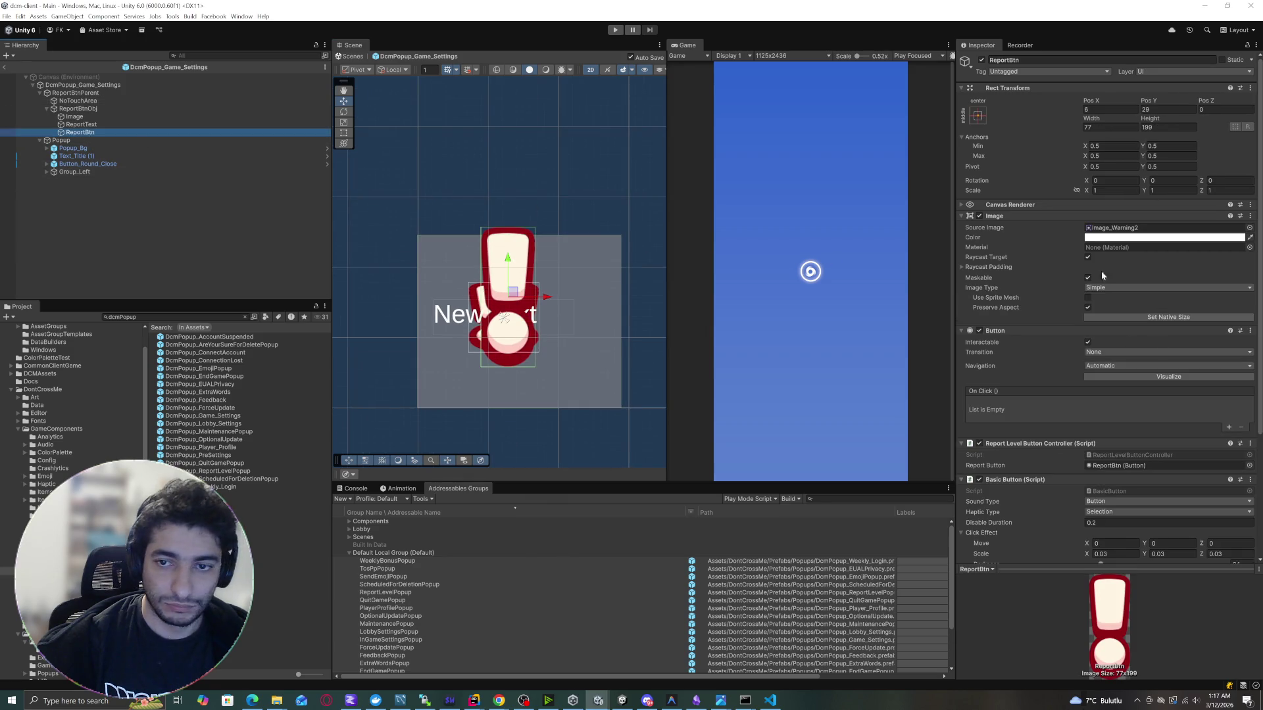
pyautogui.click(1250, 228)
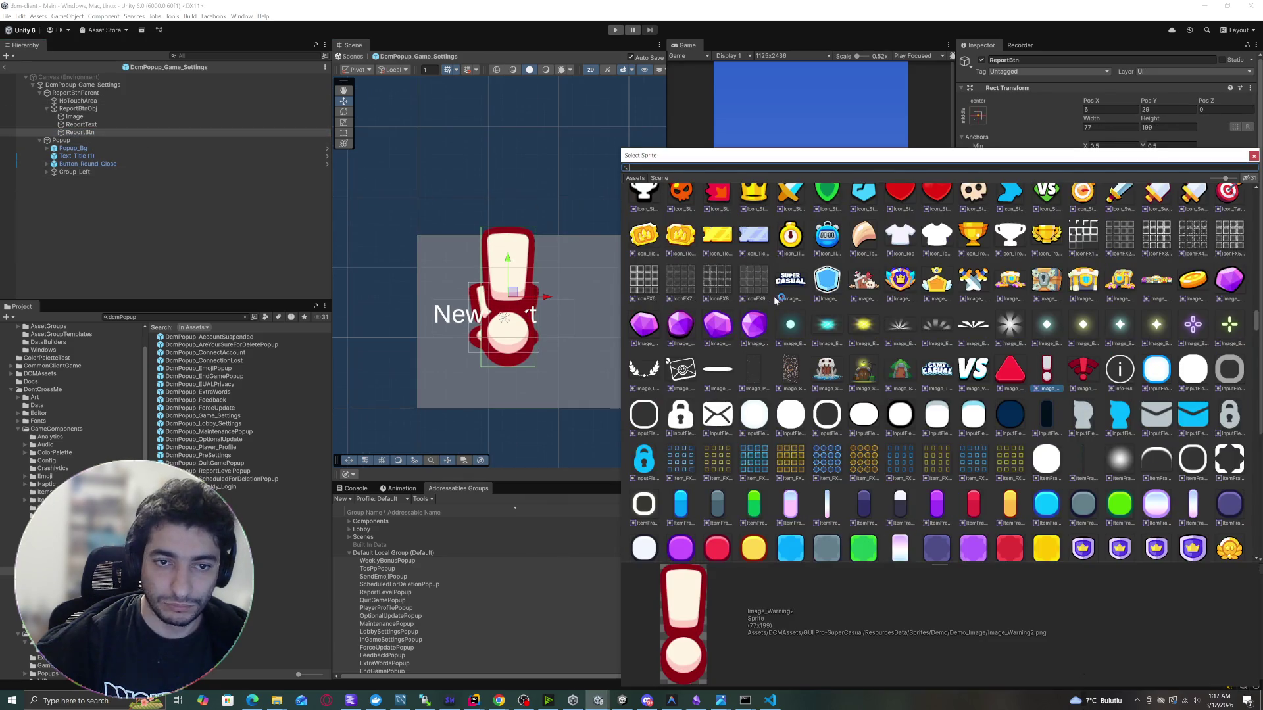
pyautogui.write('squ')
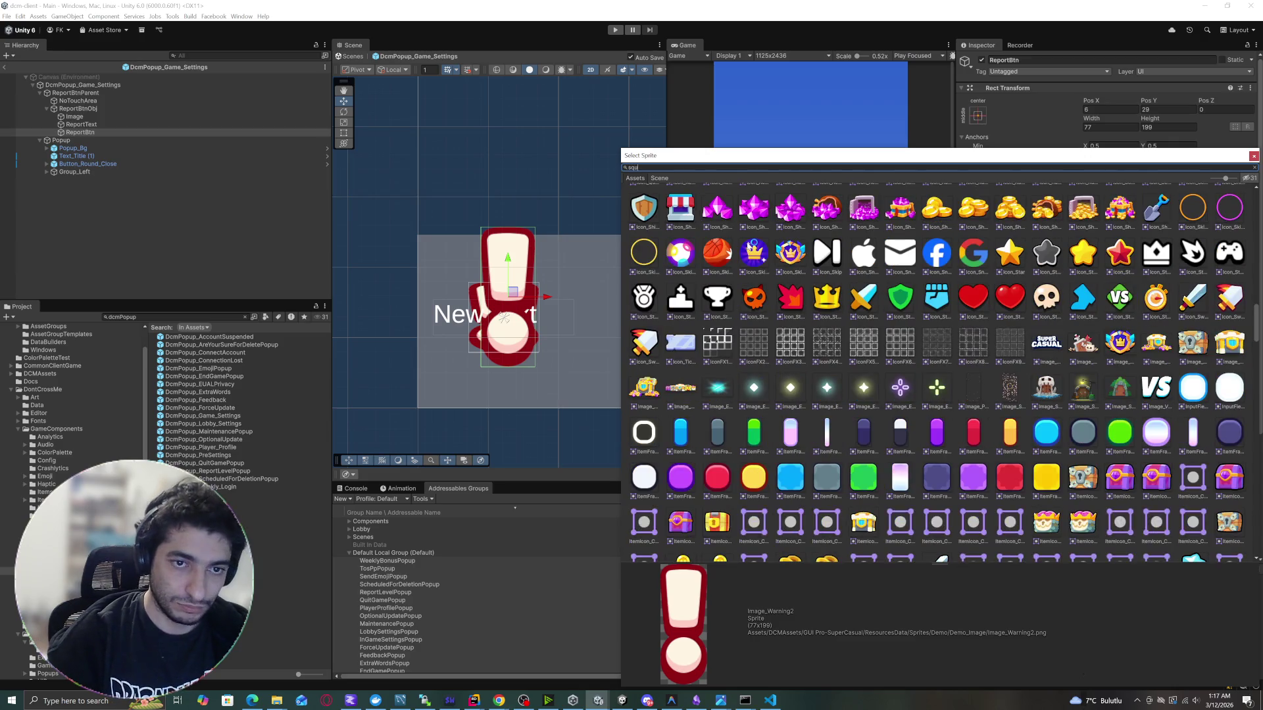
pyautogui.write('are')
pyautogui.doubleClick(684, 296)
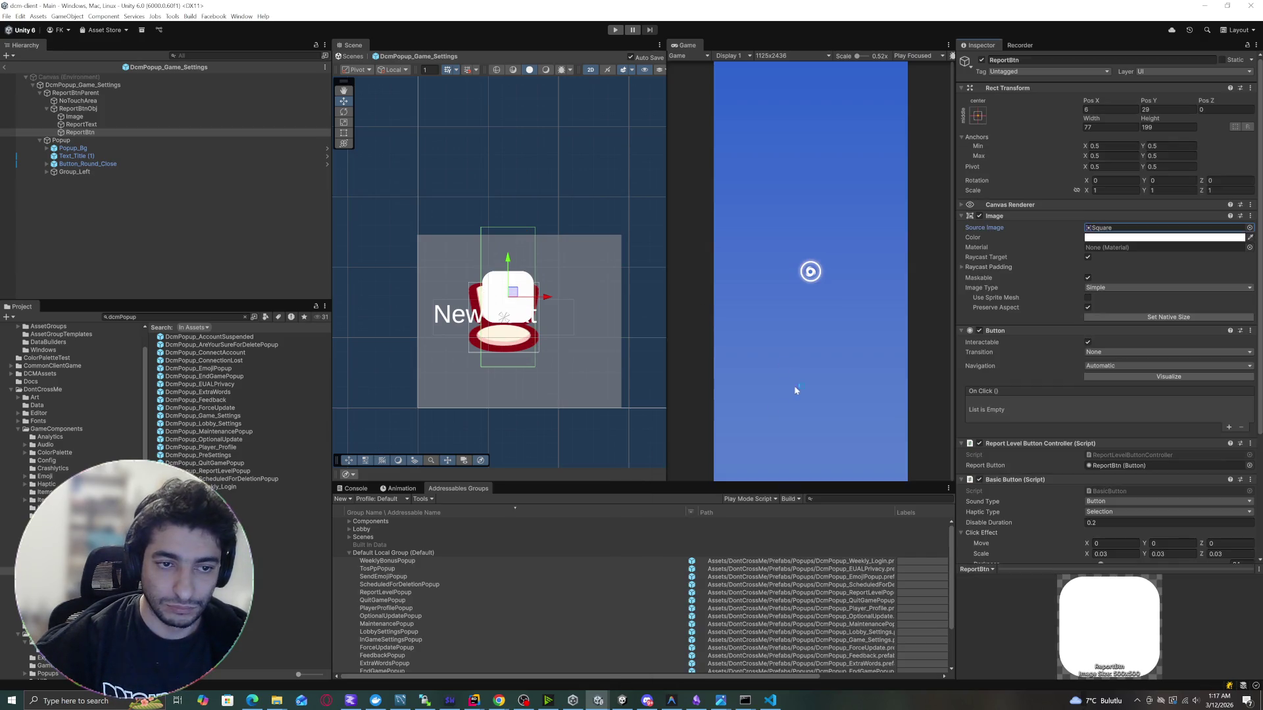
pyautogui.moveTo(532, 272); pyautogui.dragTo(620, 275)
# Let the ReportBtn sprite fill its rect and position it at X 0, Y 0.
pyautogui.press('w')
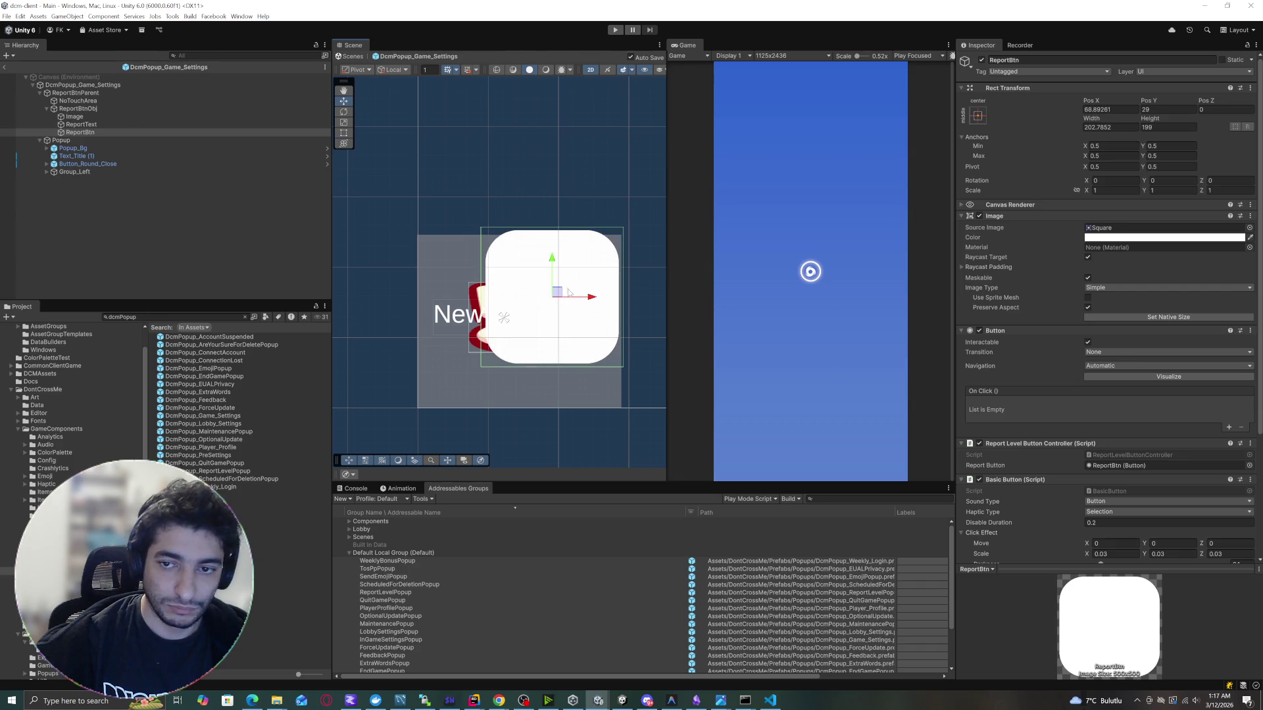
pyautogui.click(1087, 307)
pyautogui.moveTo(564, 299)
pyautogui.mouseDown()
pyautogui.moveTo(516, 315)
pyautogui.moveTo(503, 305)
pyautogui.moveTo(519, 329)
pyautogui.mouseUp()
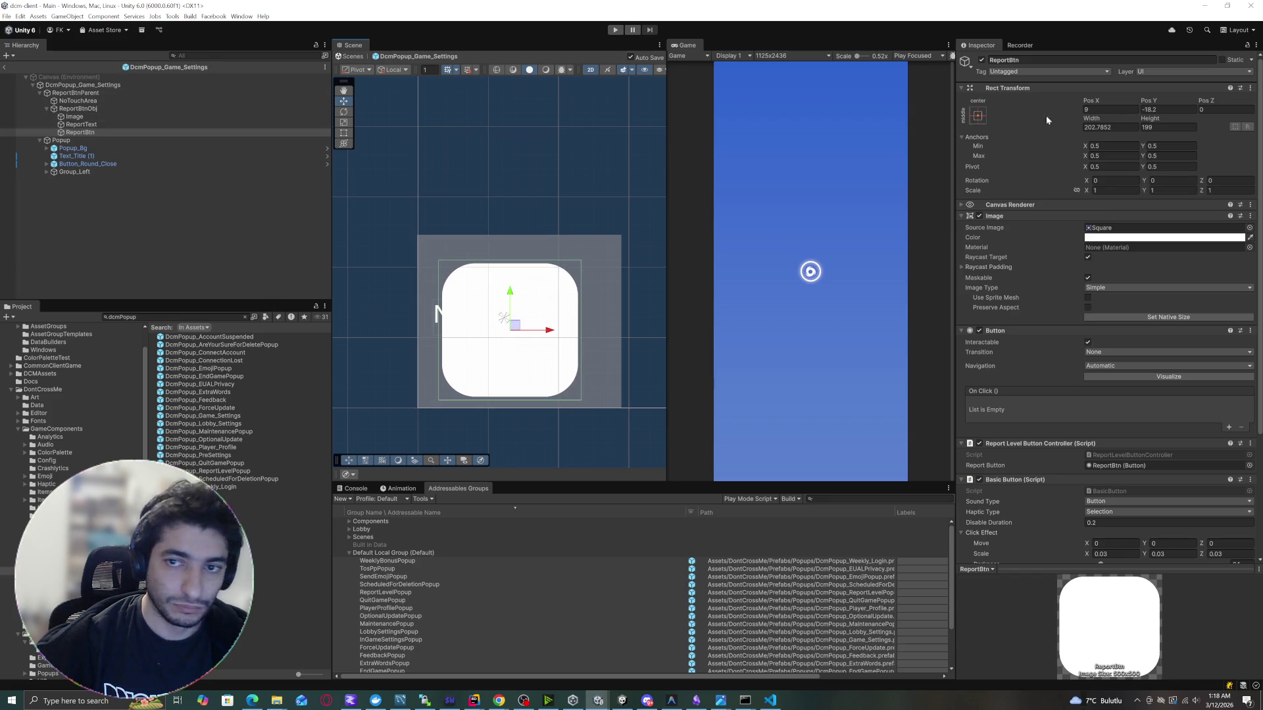
pyautogui.write('0')
pyautogui.press('Tab')
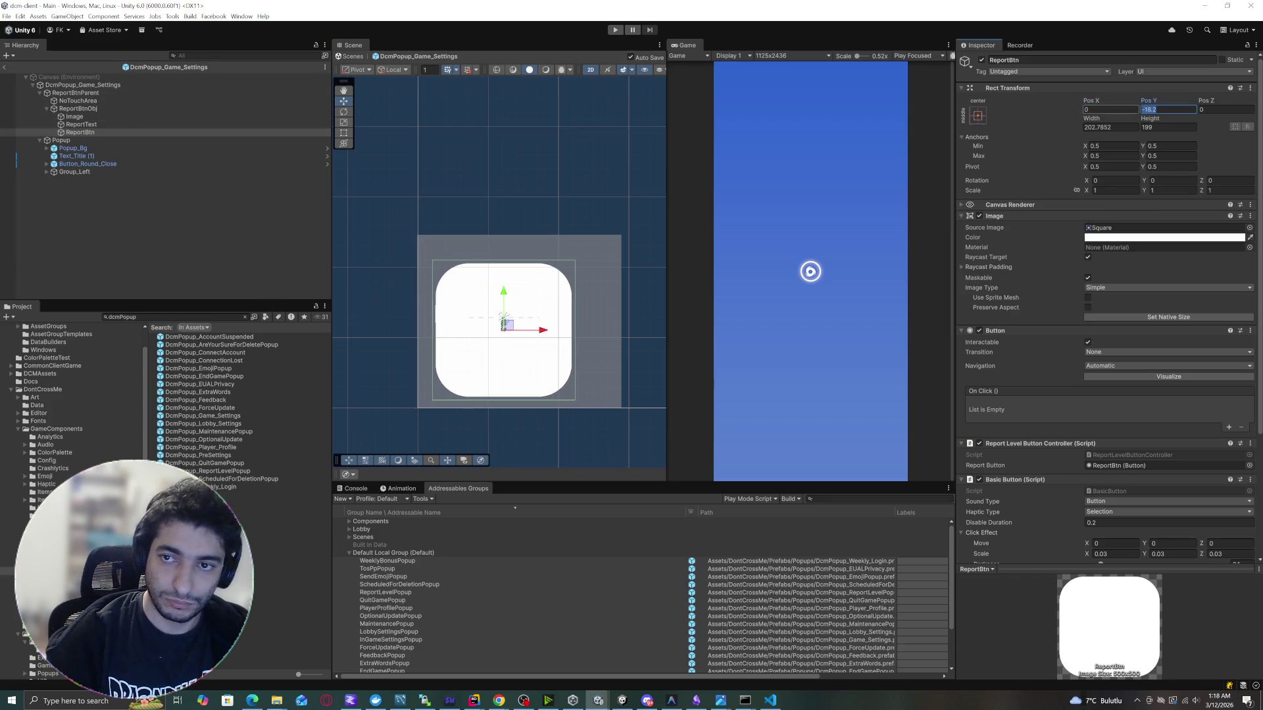
pyautogui.write('0')
pyautogui.click(80, 132)
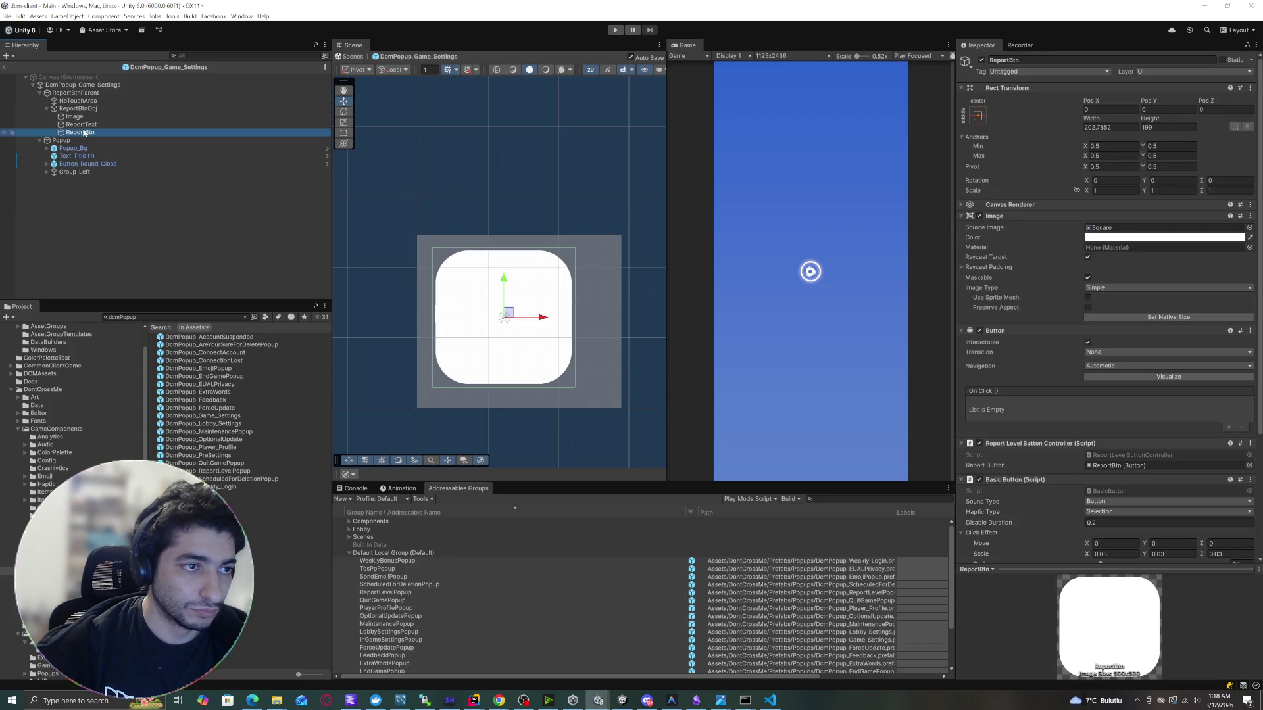
# Lower the alpha of ReportBtn's white image so it is mostly transparent.
pyautogui.moveTo(84, 131); pyautogui.dragTo(86, 134)
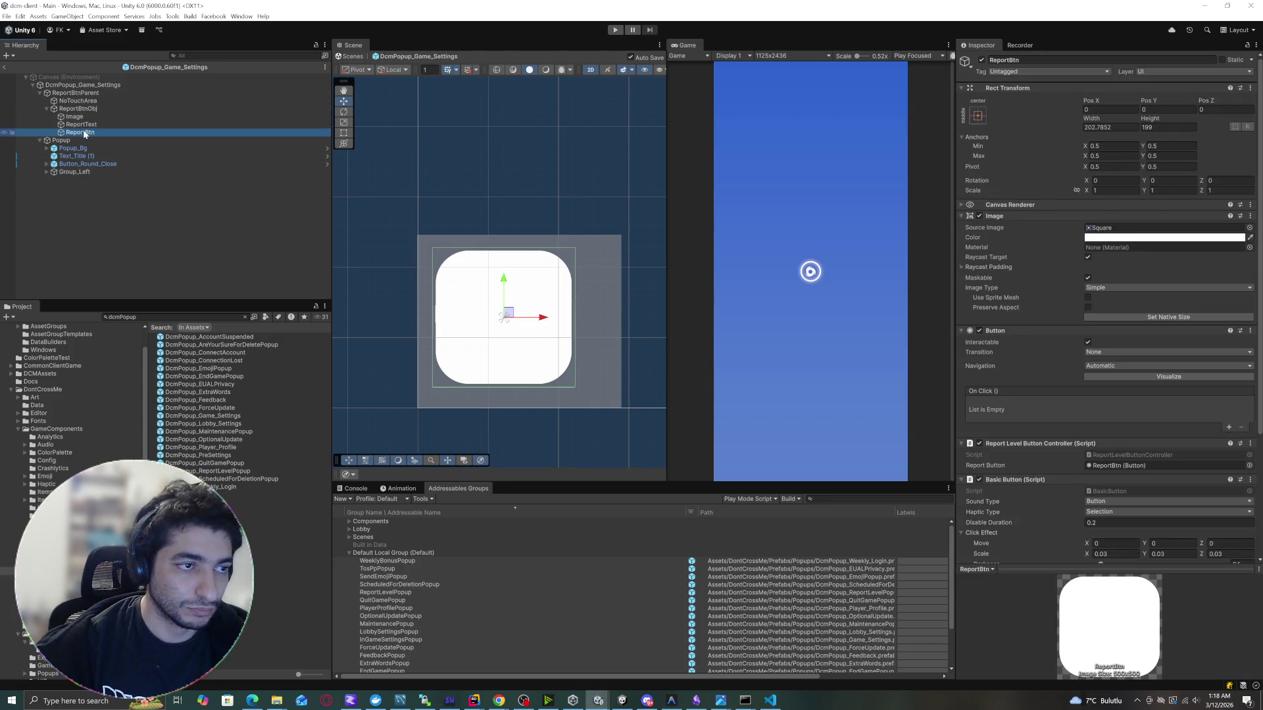
pyautogui.click(1111, 237)
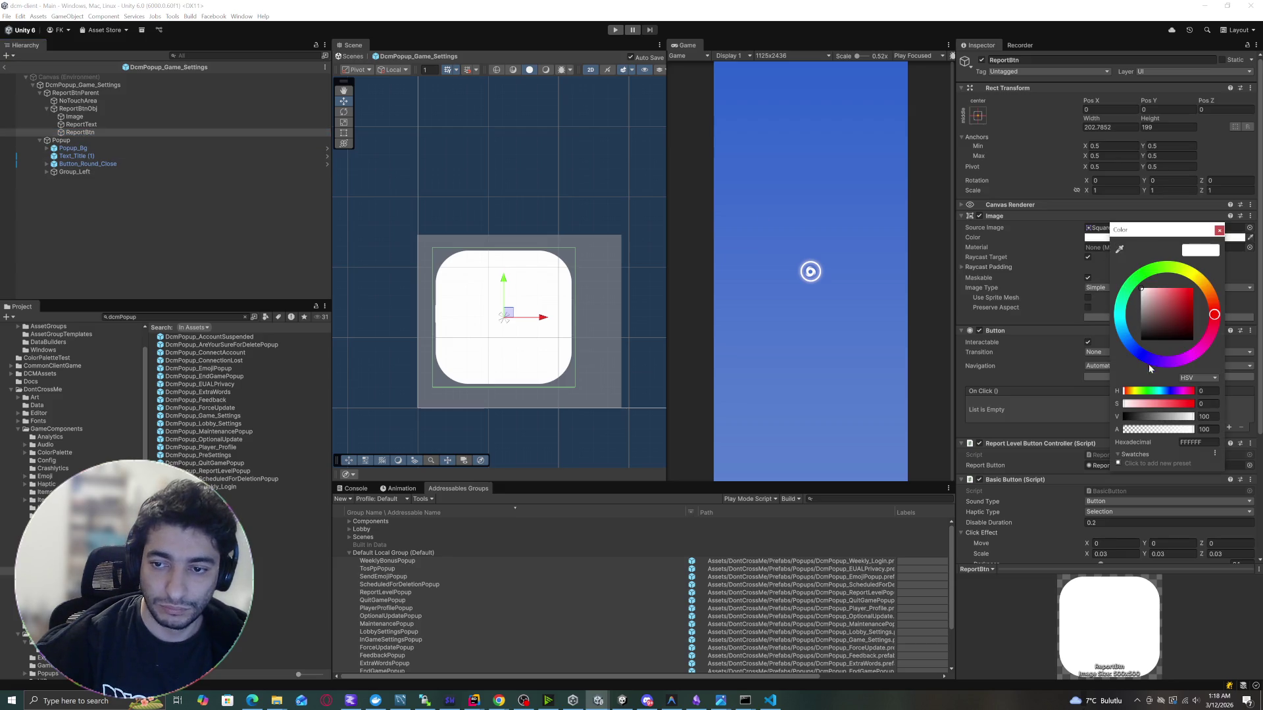
pyautogui.click(1131, 429)
pyautogui.scroll(2, 500, 276)
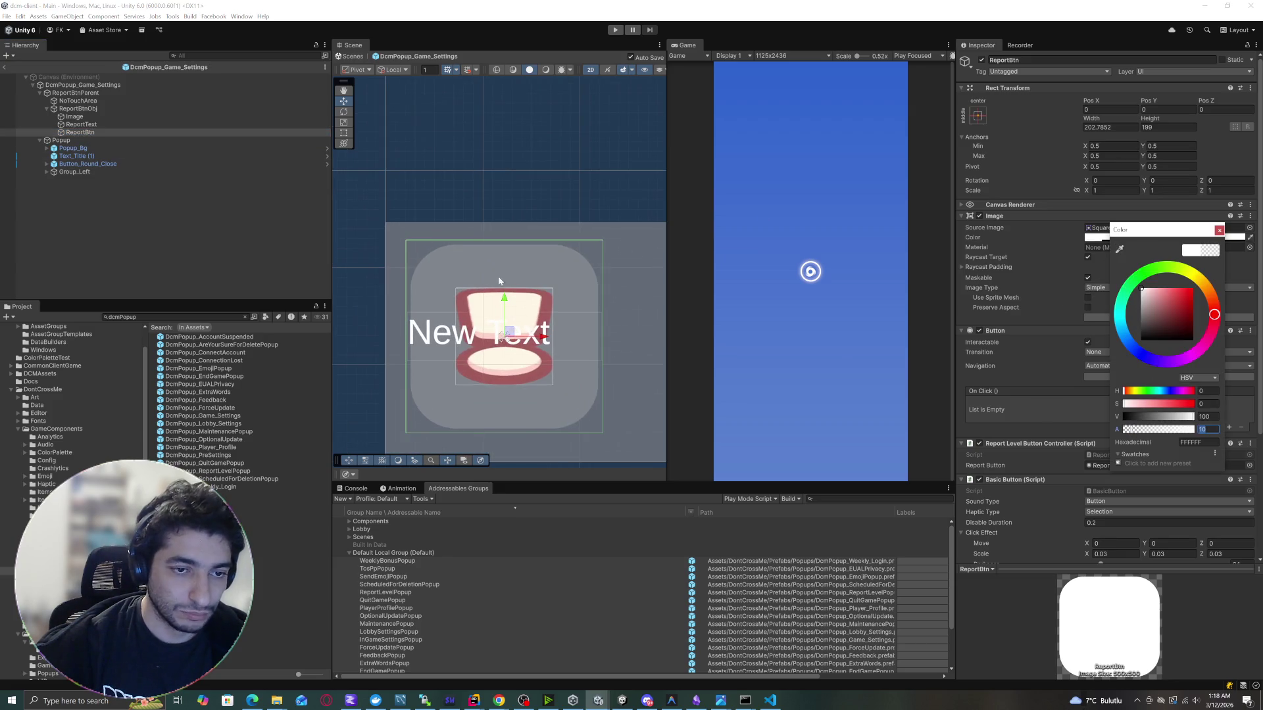
# Preserve the warning icon's aspect, raise it, and centre ReportText horizontally.
pyautogui.click(38, 209)
pyautogui.click(75, 116)
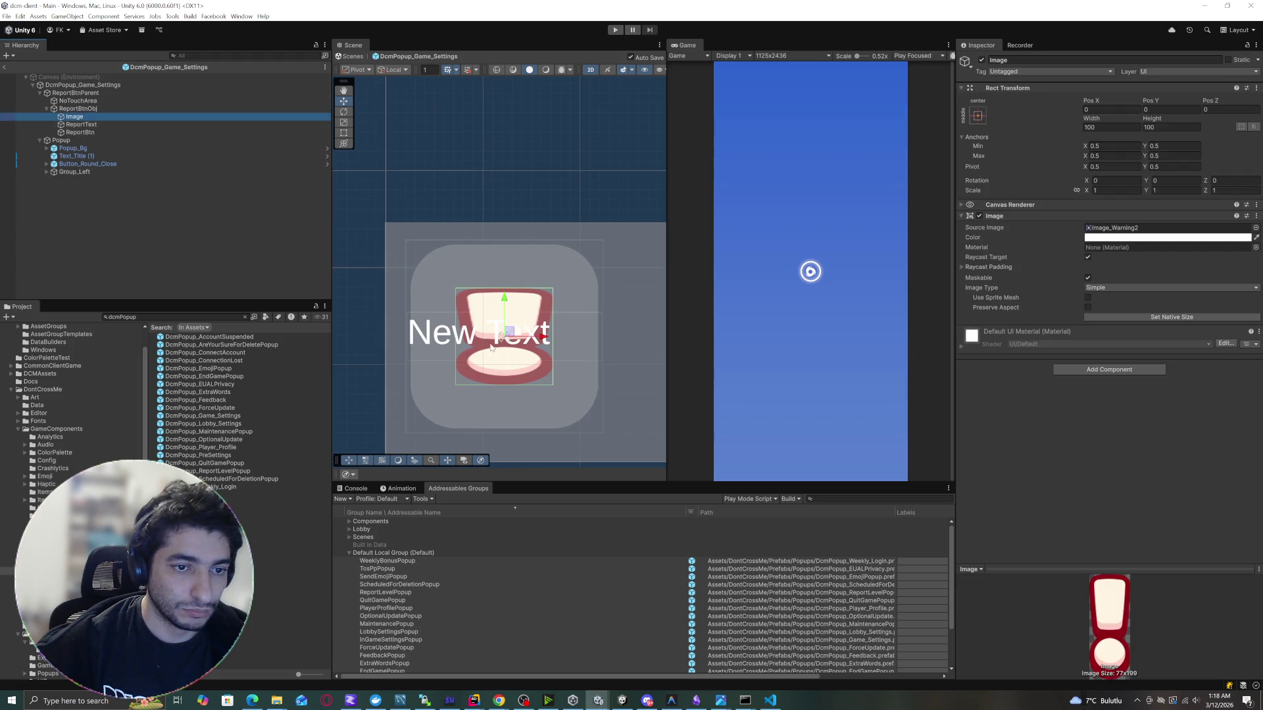
pyautogui.click(1088, 308)
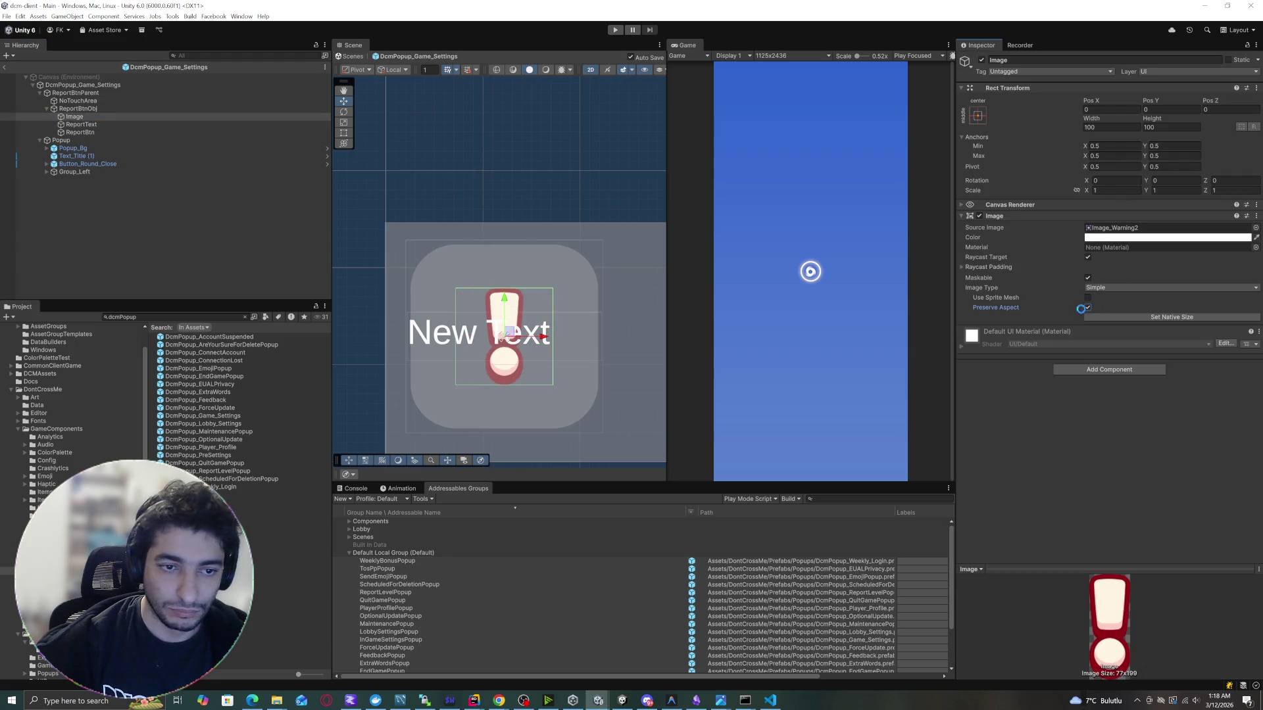
pyautogui.scroll(-4, 484, 335)
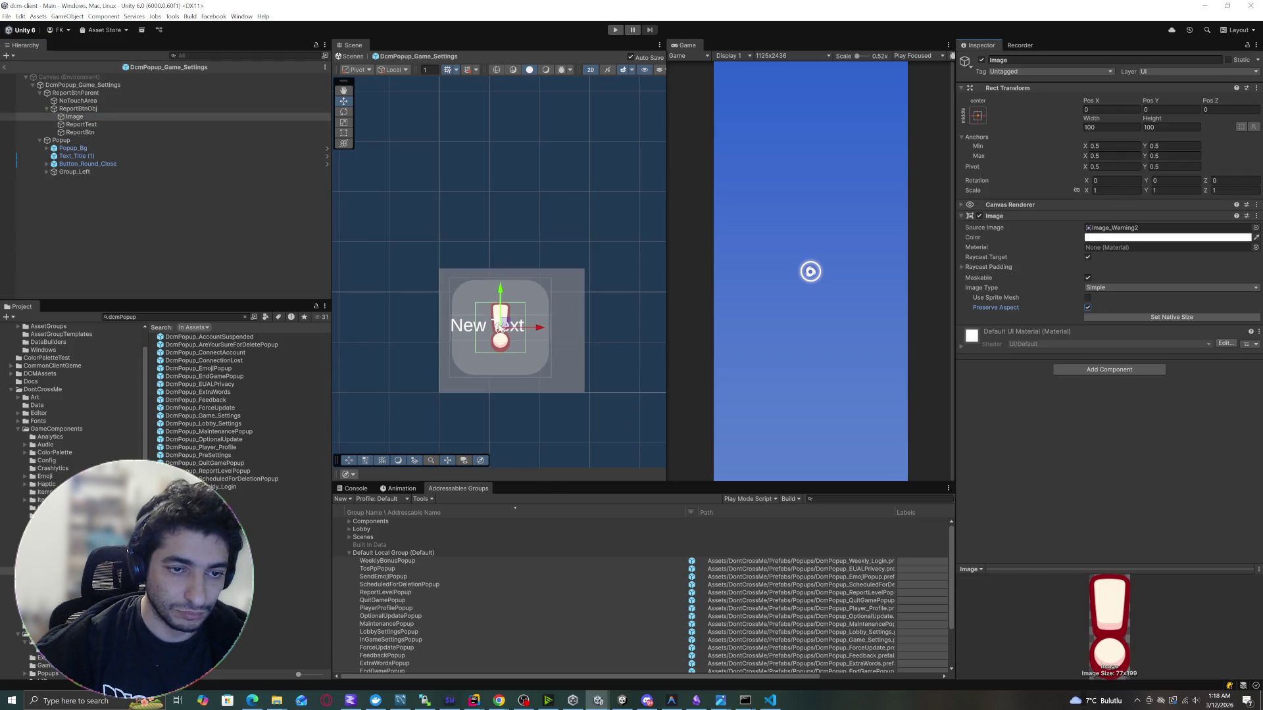
pyautogui.moveTo(504, 324)
pyautogui.mouseDown()
pyautogui.moveTo(505, 310)
pyautogui.moveTo(504, 345)
pyautogui.mouseUp()
pyautogui.click(82, 124)
pyautogui.click(1100, 424)
# Centre ReportText vertically and set its font to Baloo2-Bold SDF.
pyautogui.click(1174, 425)
pyautogui.click(1249, 313)
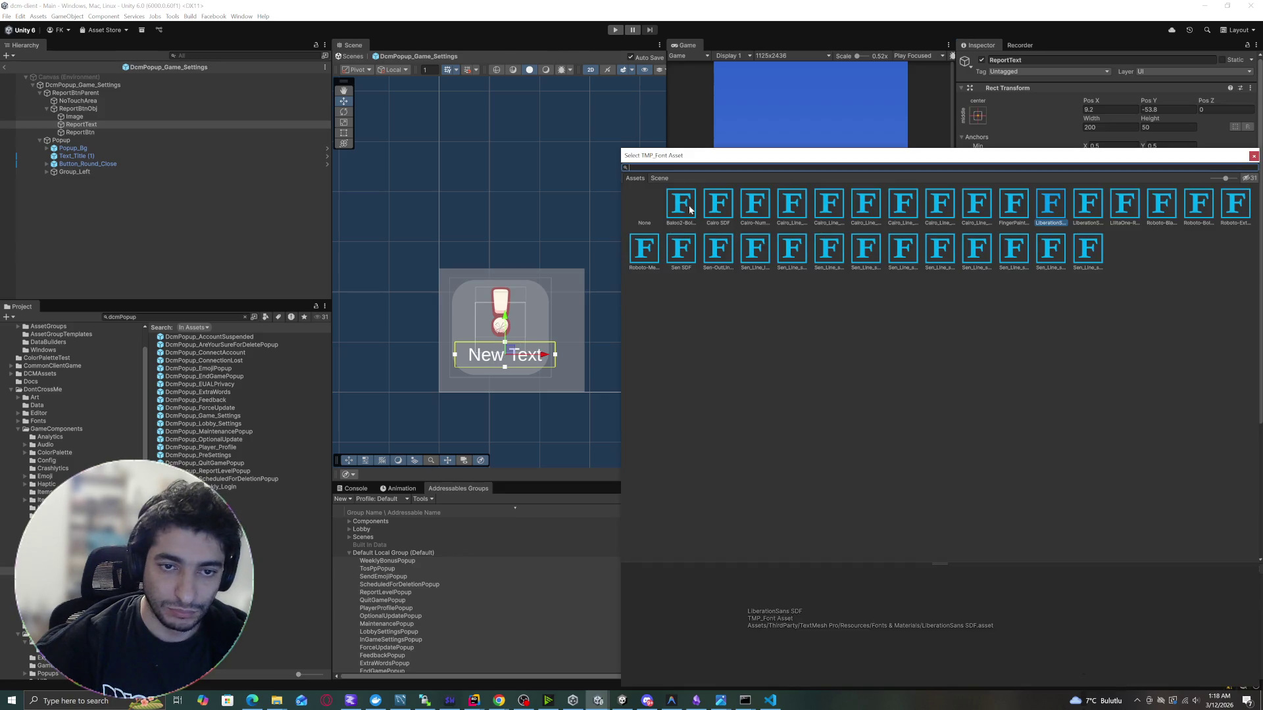
pyautogui.doubleClick(692, 211)
# Change the label text to 'Report Level' and tighten character spacing to about -6.65.
pyautogui.click(1079, 263)
pyautogui.write('RE')
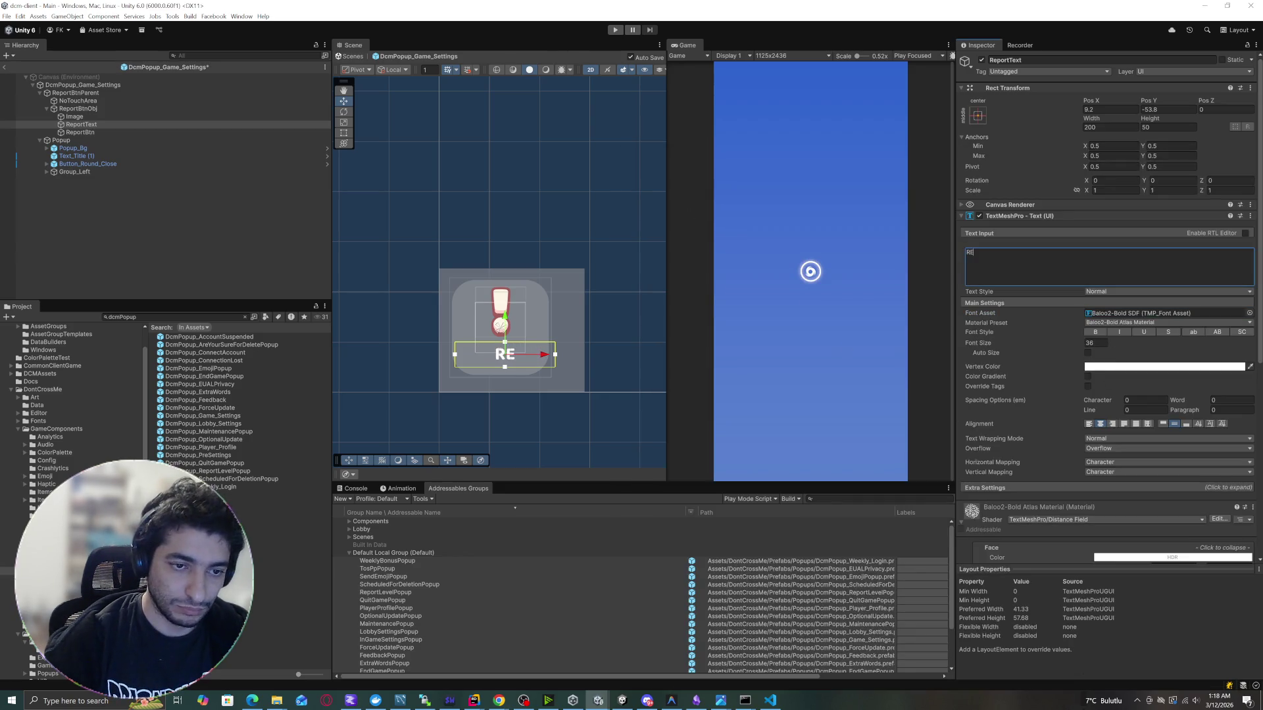
pyautogui.write('POR LEVEL')
pyautogui.hotkey('ctrl', 'a')
pyautogui.write('R')
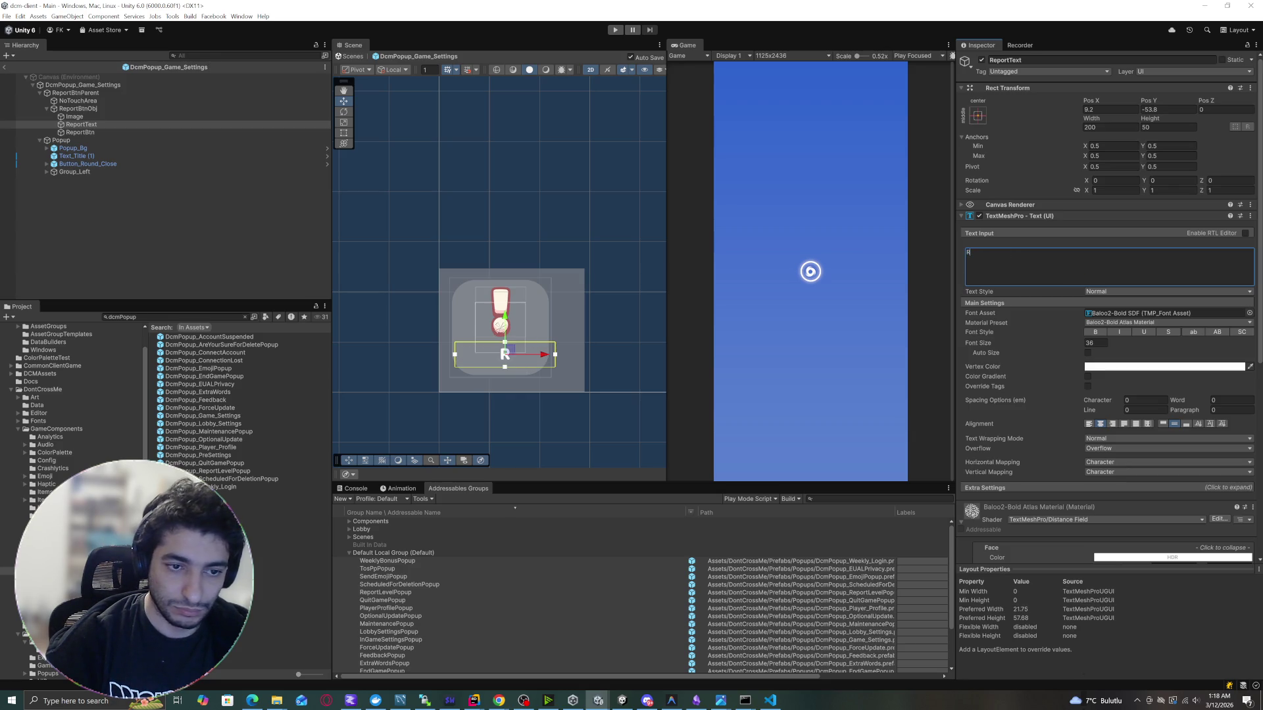
pyautogui.write('eport')
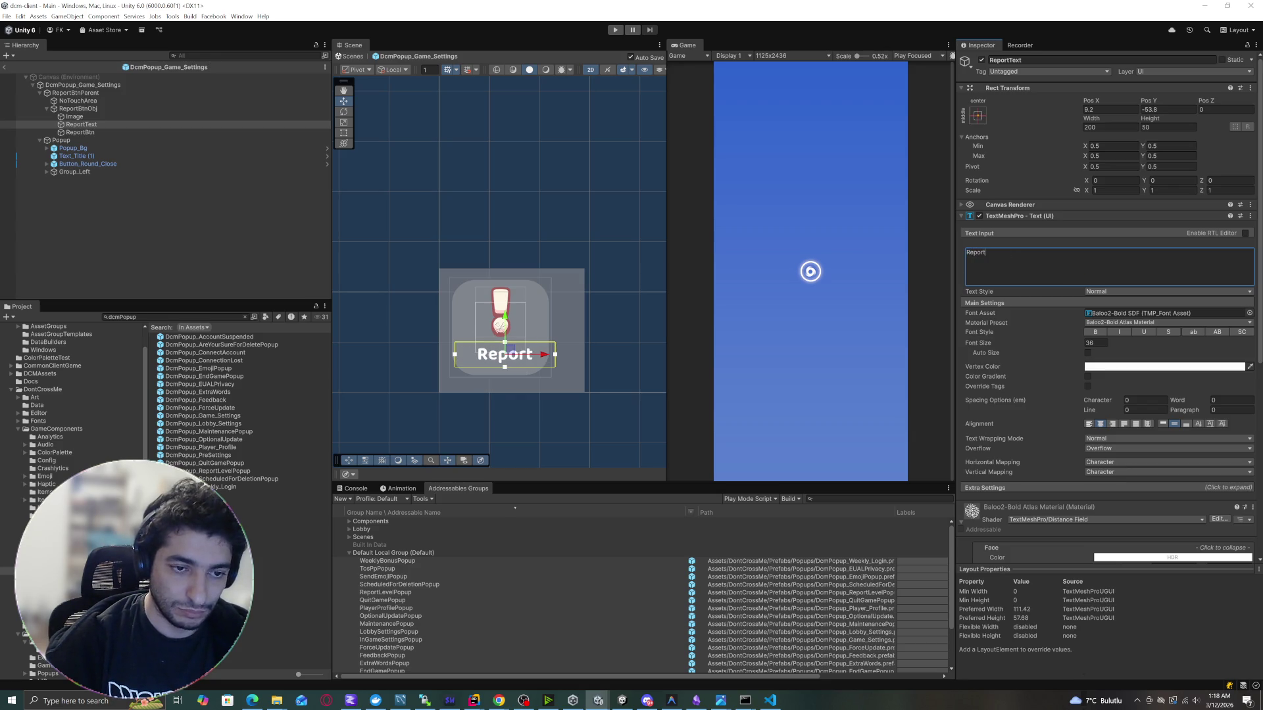
pyautogui.write(' Level')
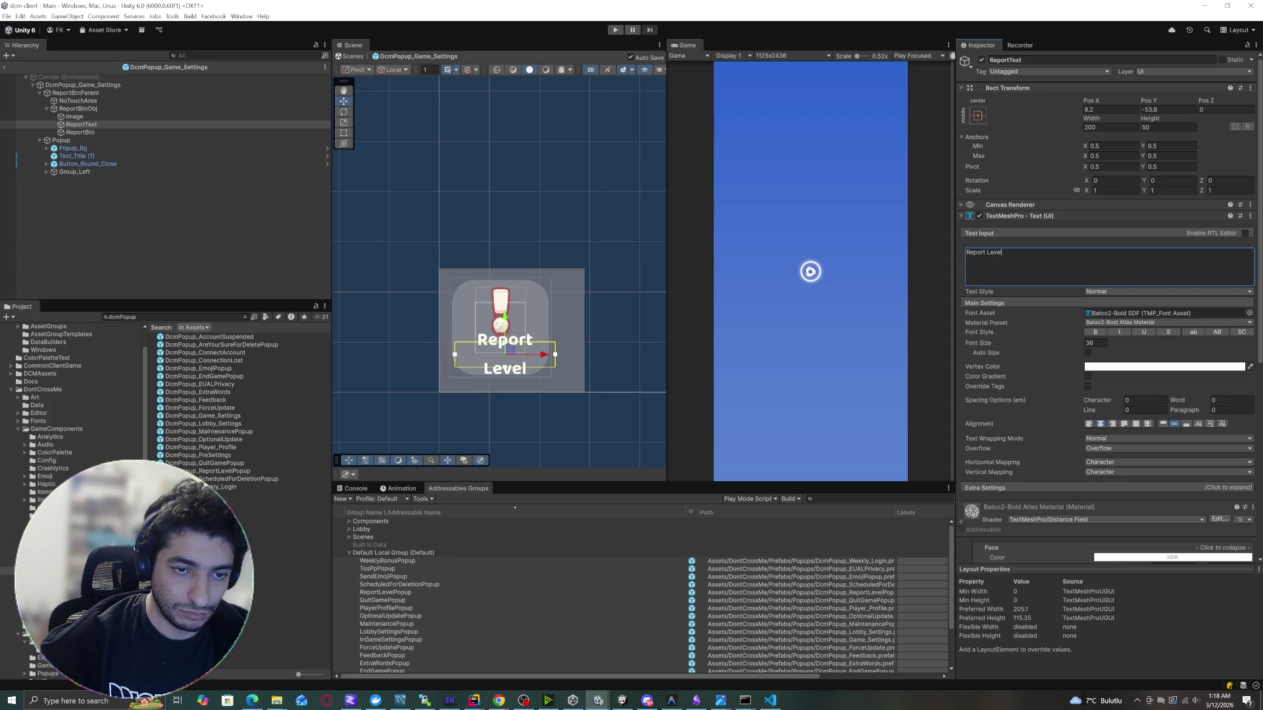
pyautogui.click(1116, 403)
pyautogui.moveTo(1108, 403); pyautogui.dragTo(975, 393)
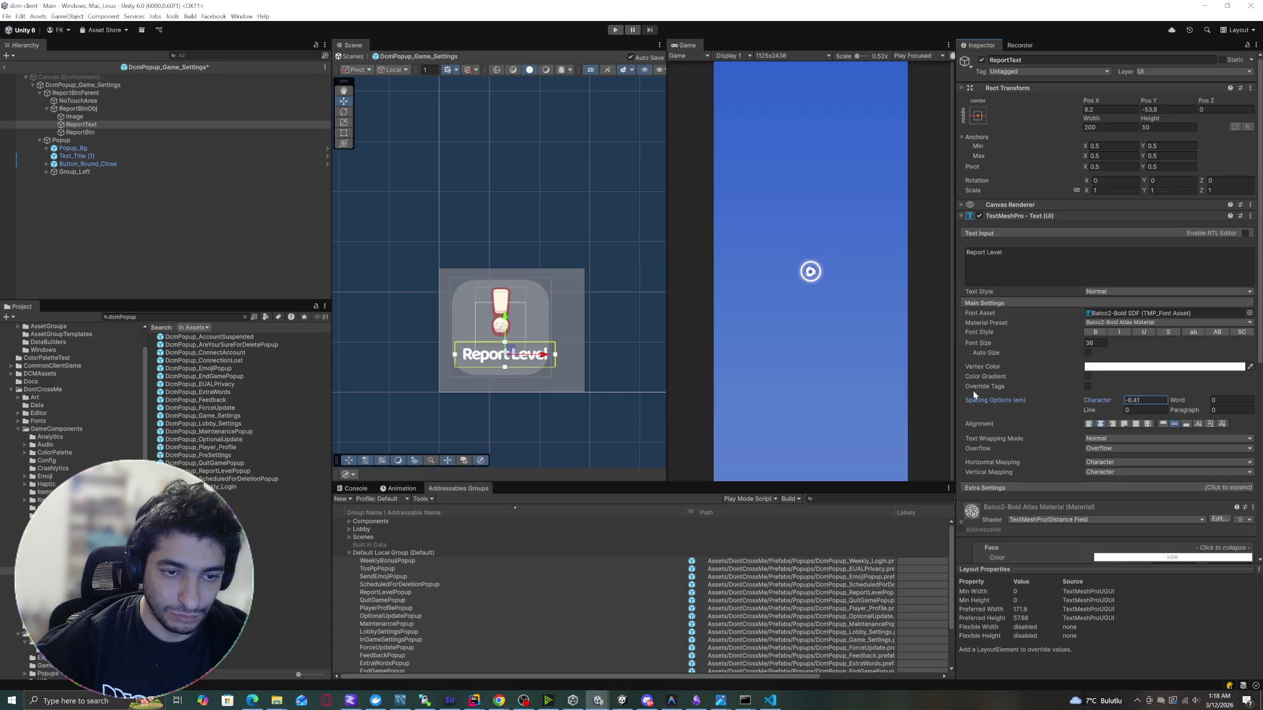
pyautogui.scroll(5, 528, 371)
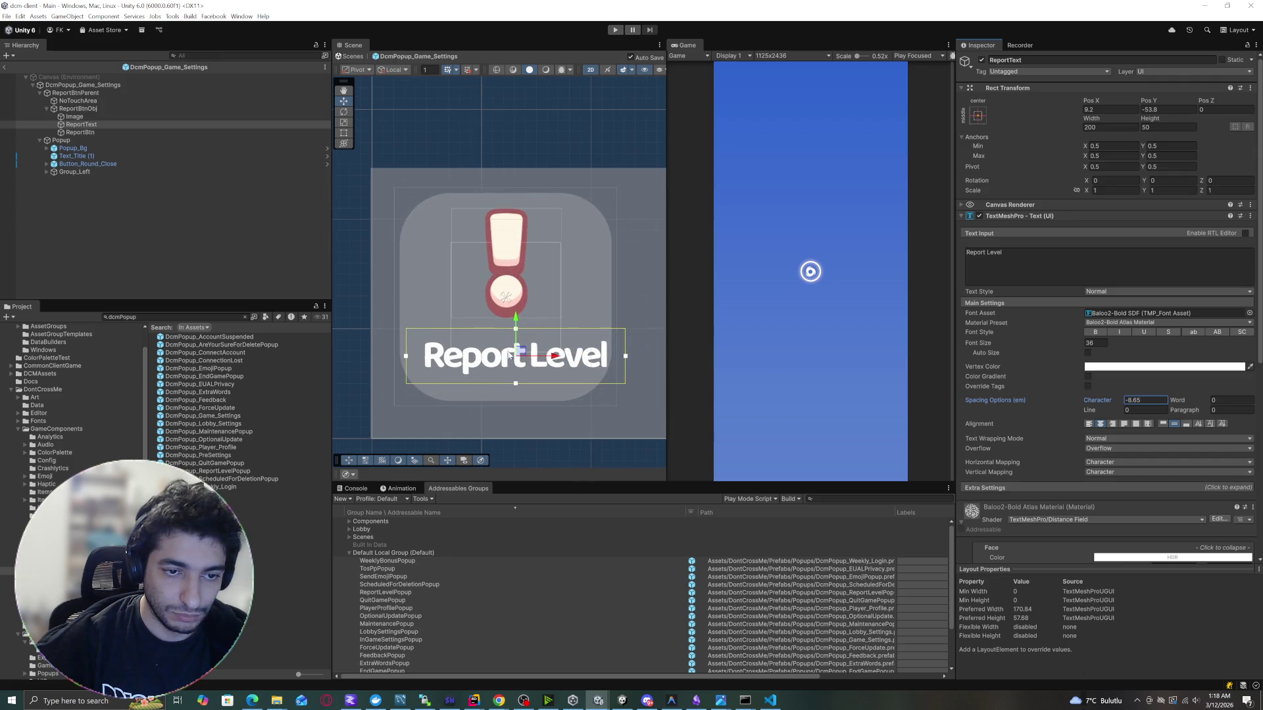
# Lower the Report Level label to about Y -84.7 and move the exclamation icon down toward it.
pyautogui.moveTo(520, 354); pyautogui.dragTo(512, 376)
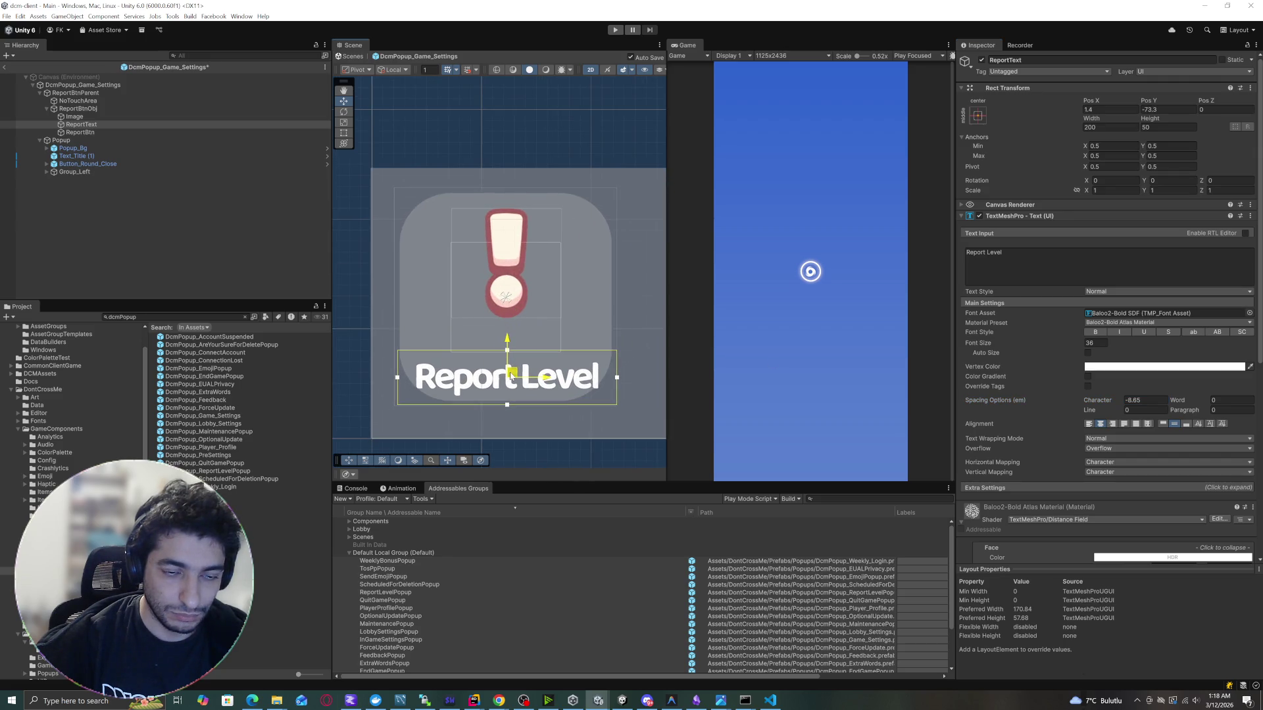
pyautogui.scroll(-6, 461, 288)
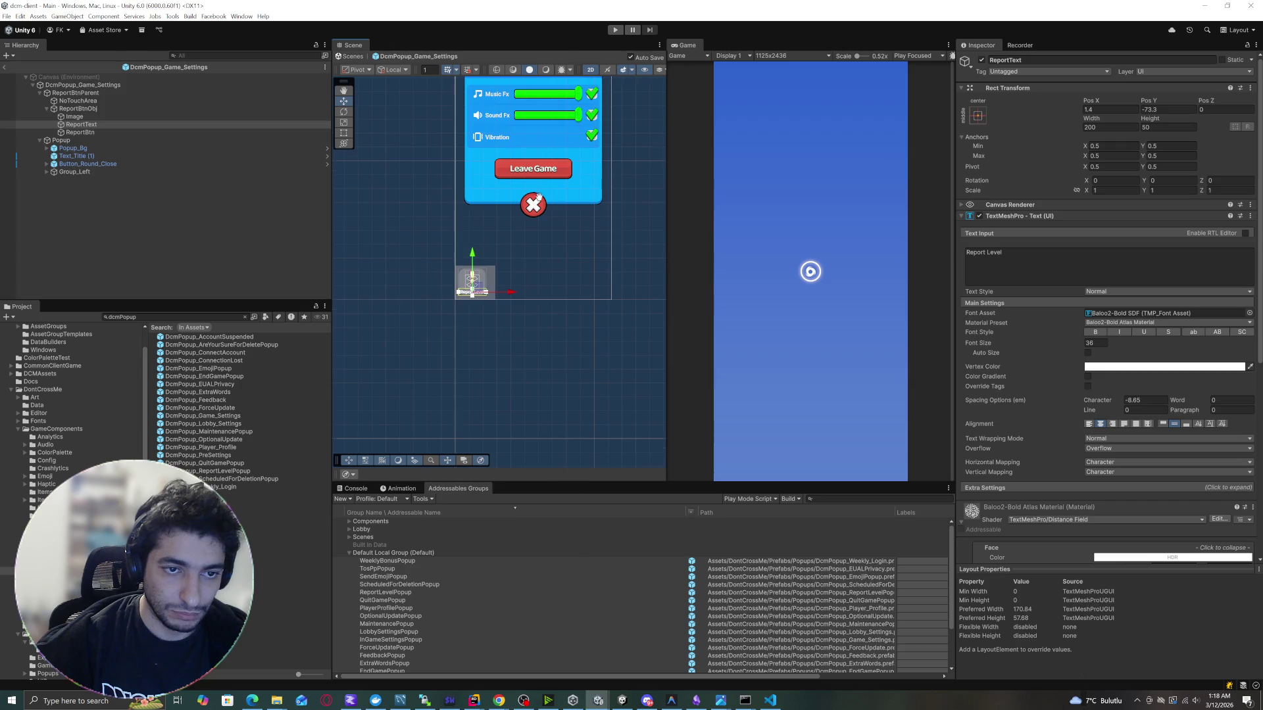
pyautogui.scroll(6, 474, 325)
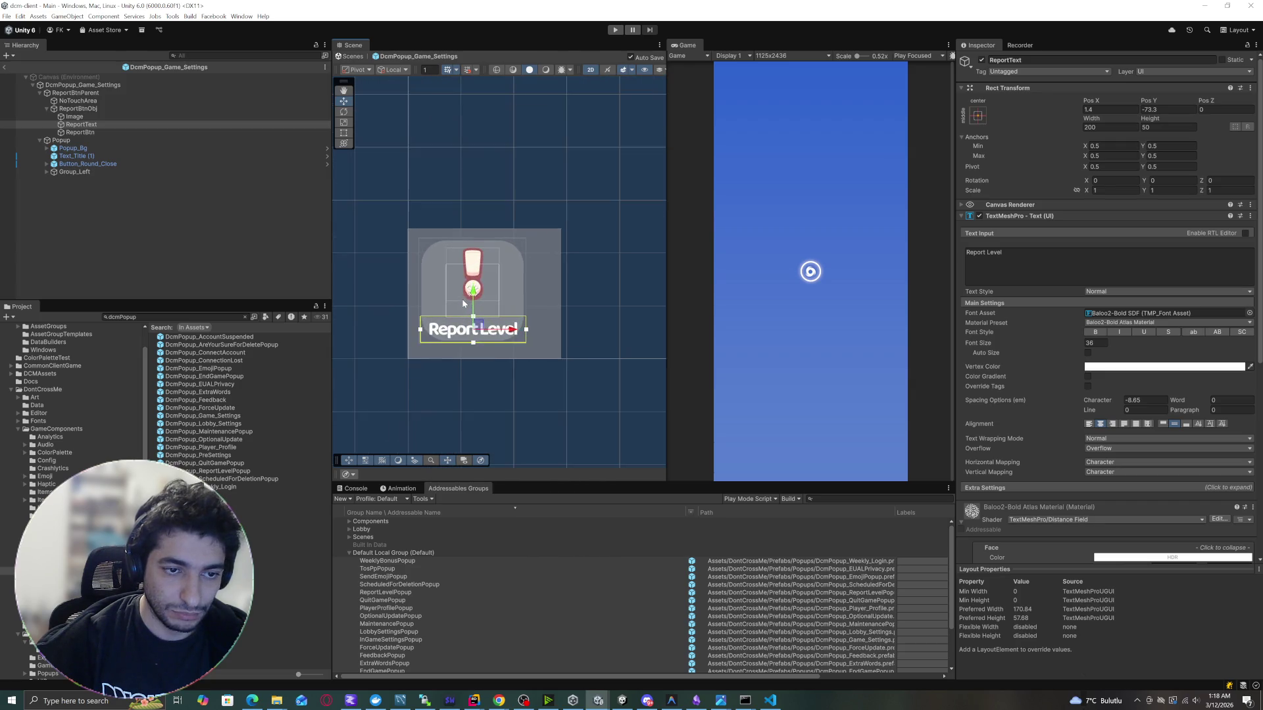
pyautogui.moveTo(483, 341); pyautogui.dragTo(483, 335)
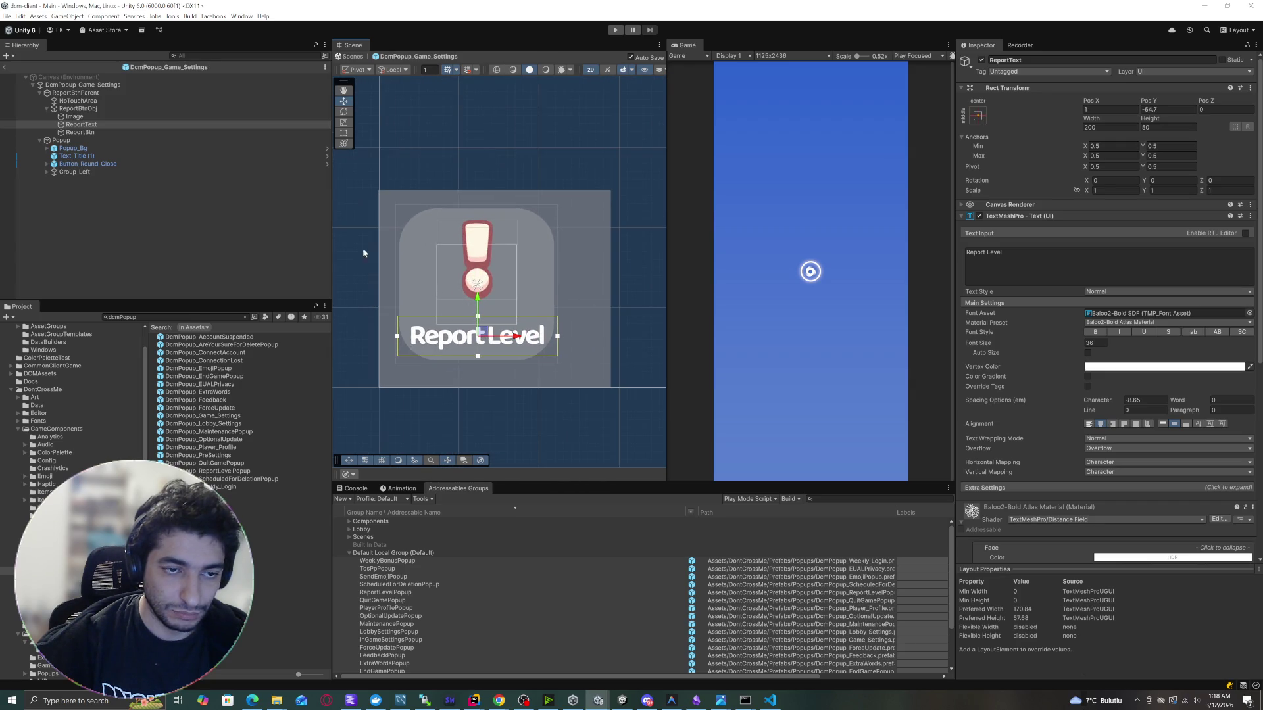
pyautogui.click(125, 117)
pyautogui.moveTo(480, 256); pyautogui.dragTo(476, 284)
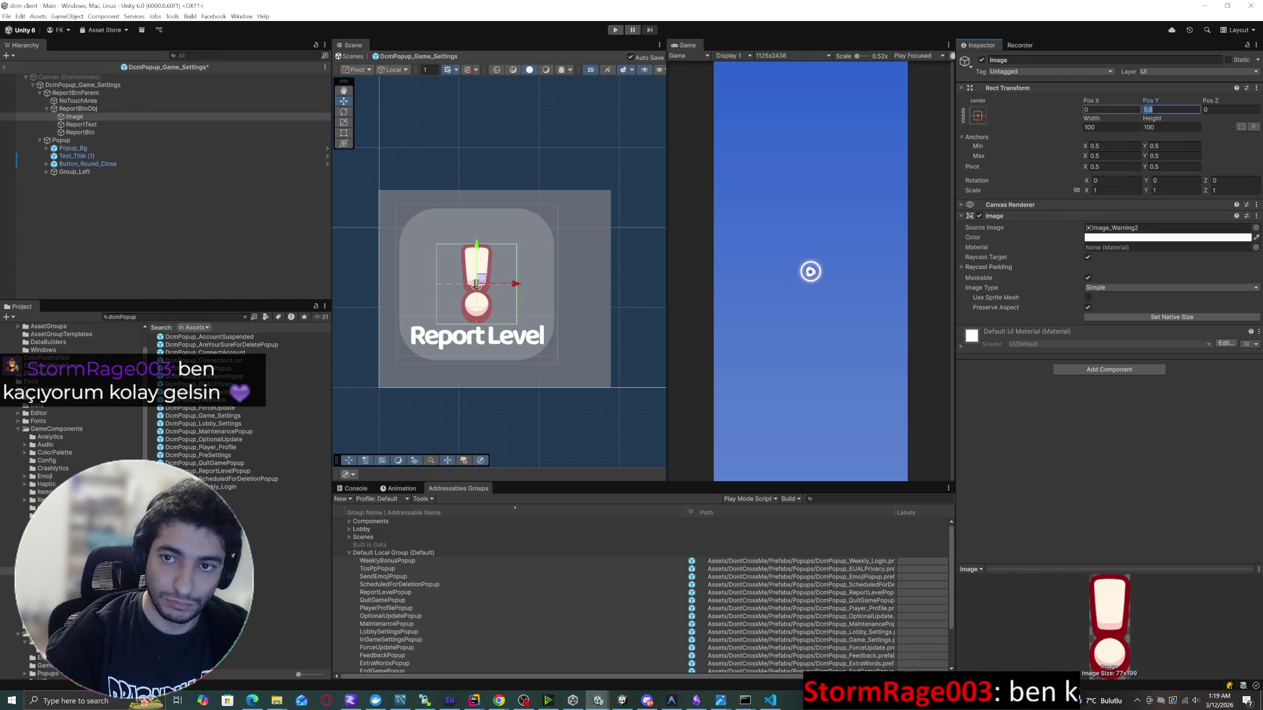
# Set the warning Image's position to 0, 0 and rename it ReportBtnIcon.
pyautogui.write('0')
pyautogui.press('Tab')
pyautogui.write('0')
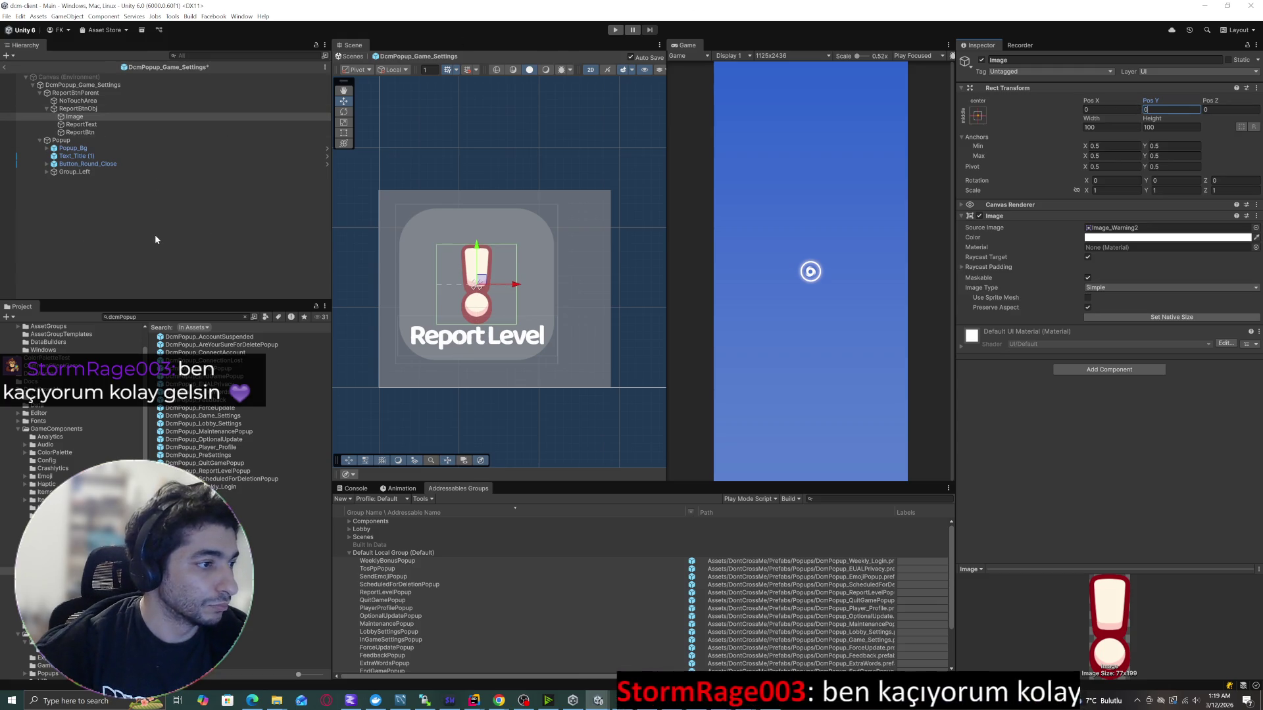
pyautogui.click(155, 234)
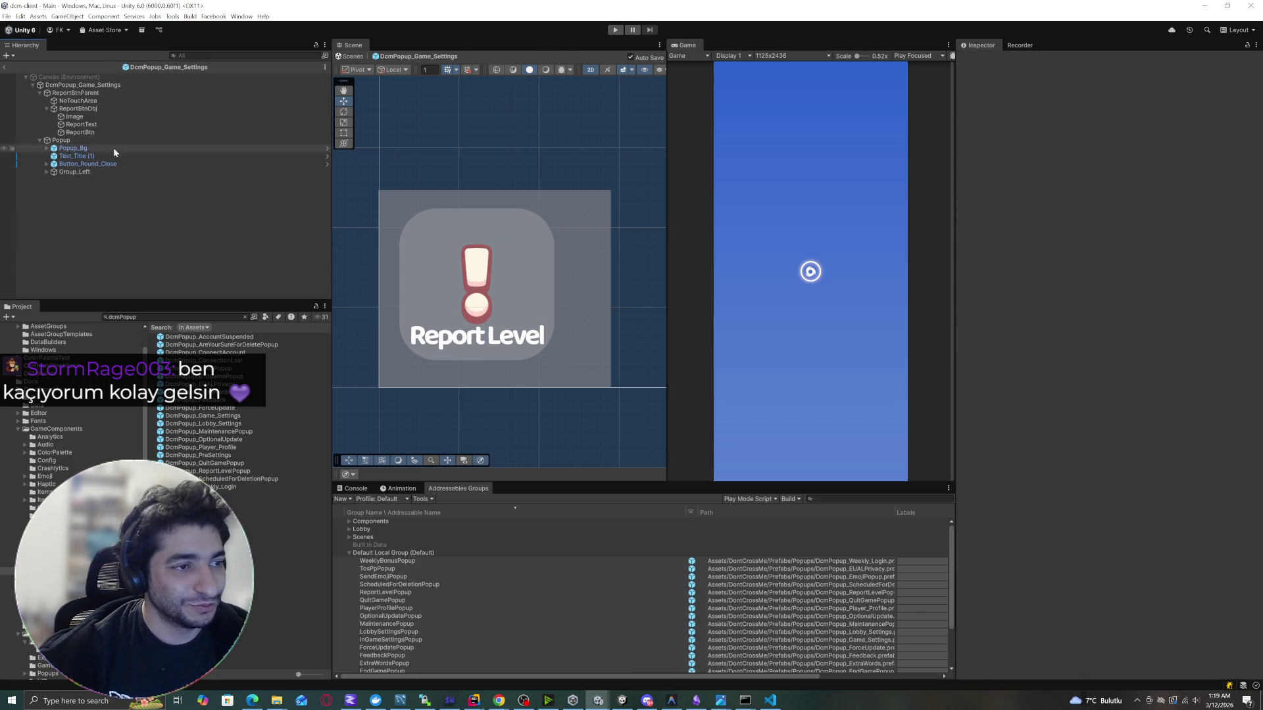
pyautogui.click(101, 118)
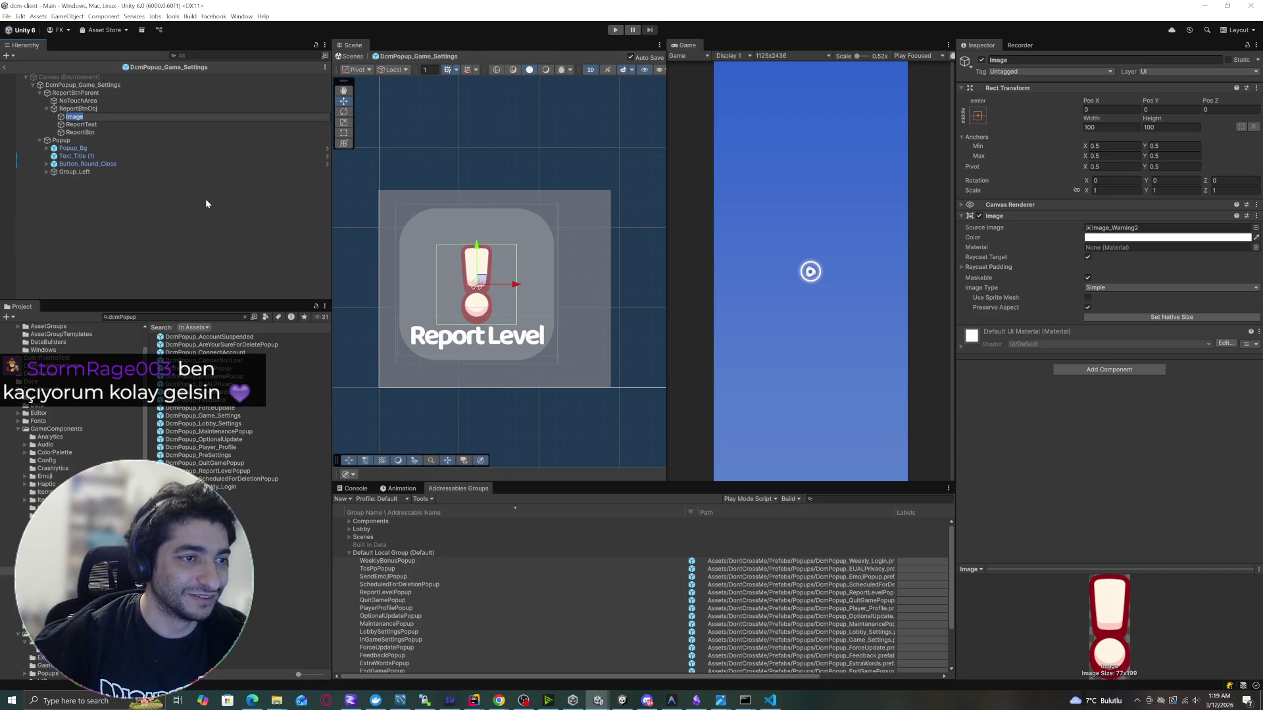
pyautogui.write('Warni')
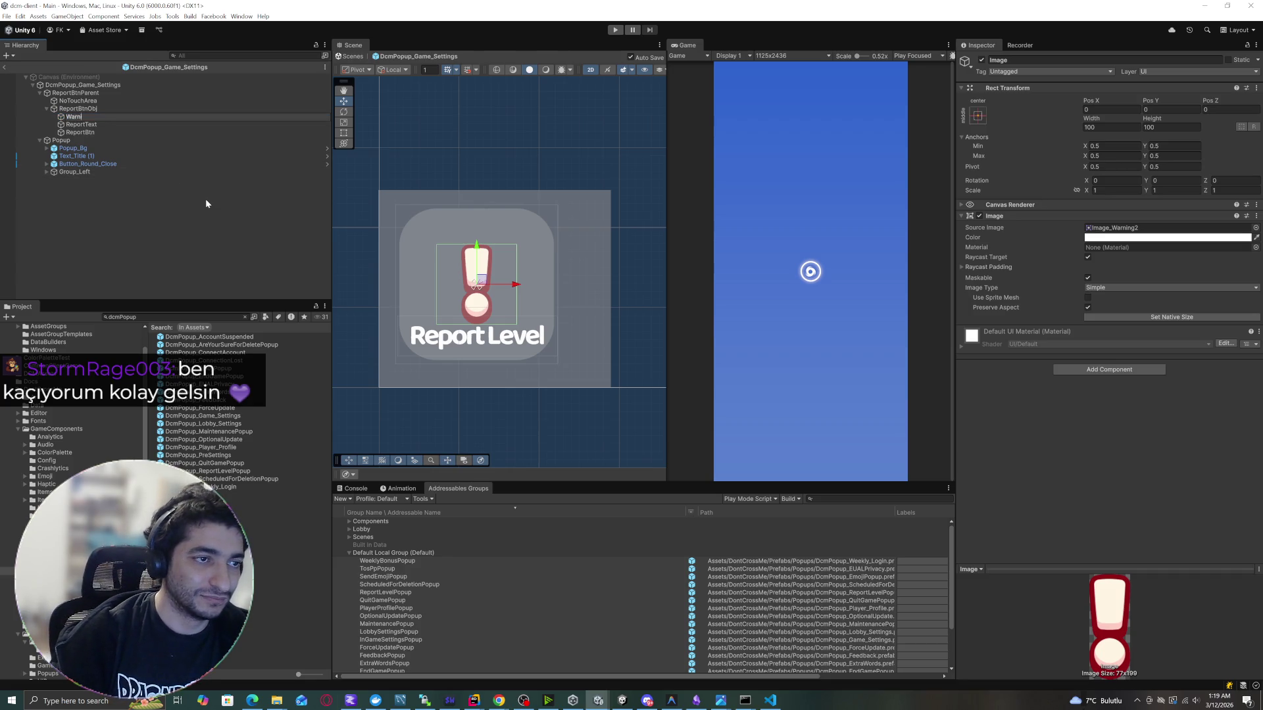
pyautogui.press('BackSpace')
pyautogui.write('portBtnIcon')
pyautogui.press('Return')
pyautogui.press('Down')
pyautogui.press('Down')
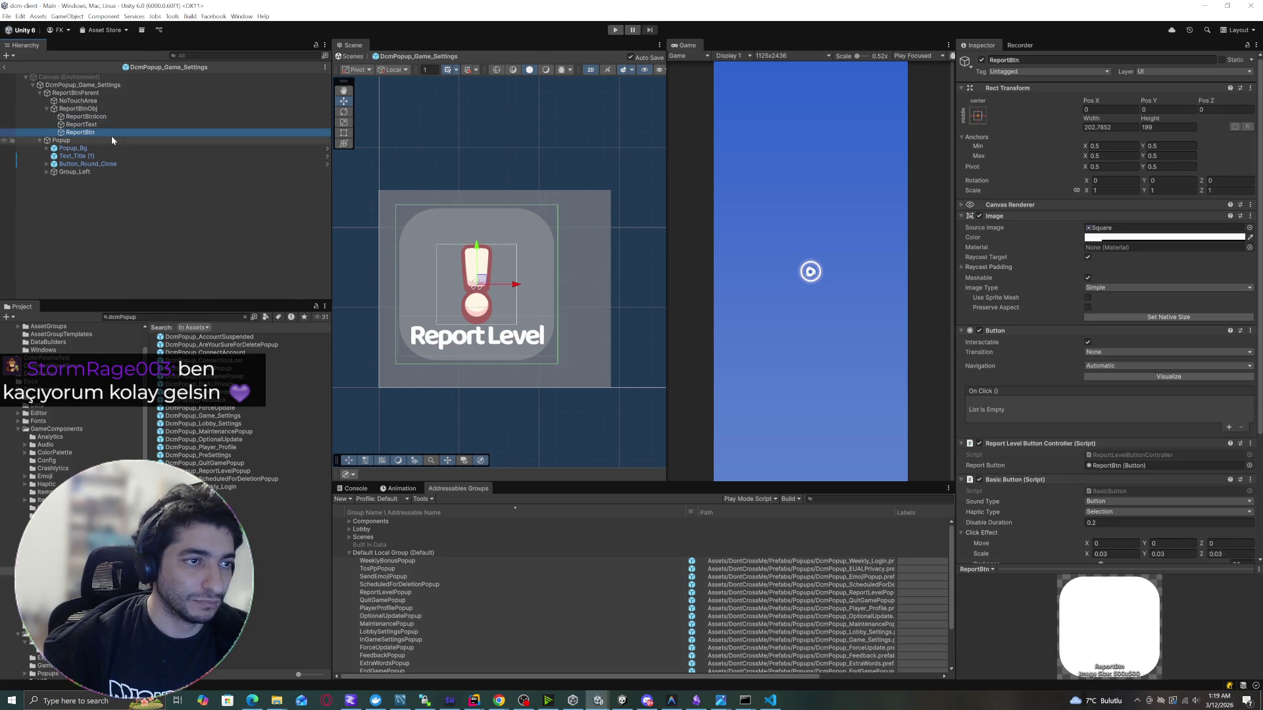
# Set the alpha of ReportBtn's Square image colour to 0.
pyautogui.click(132, 117)
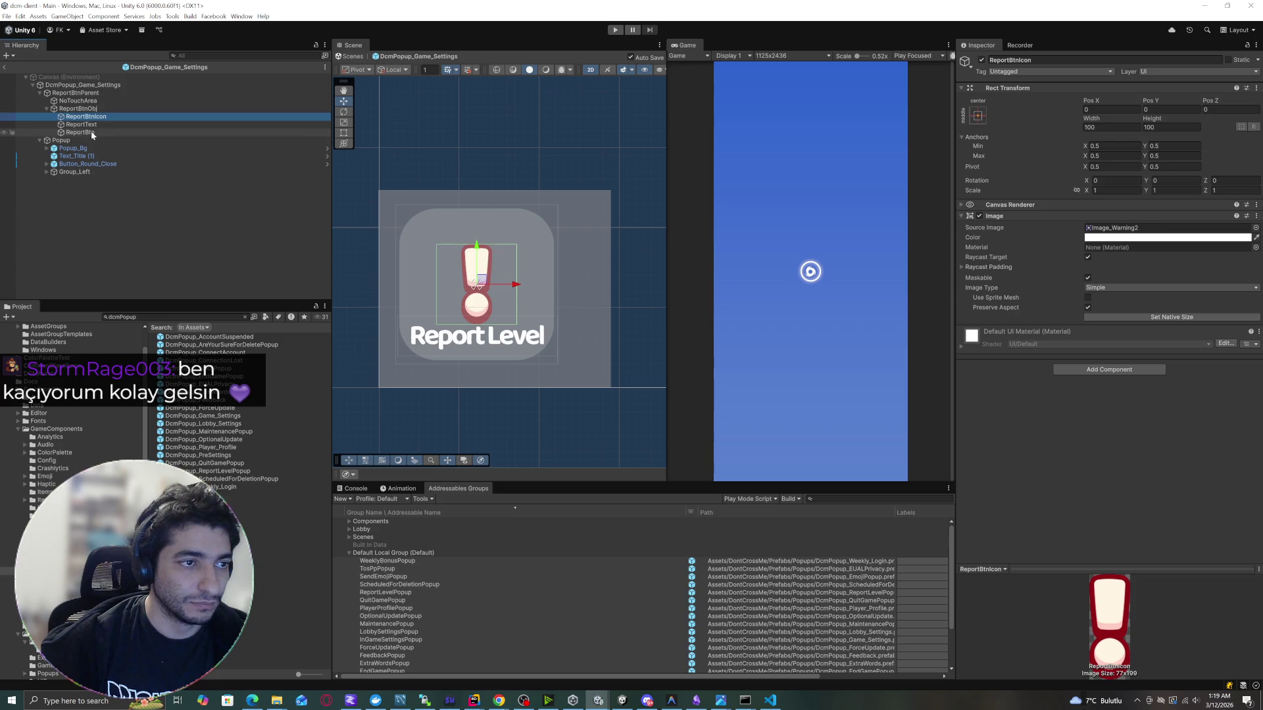
pyautogui.click(92, 132)
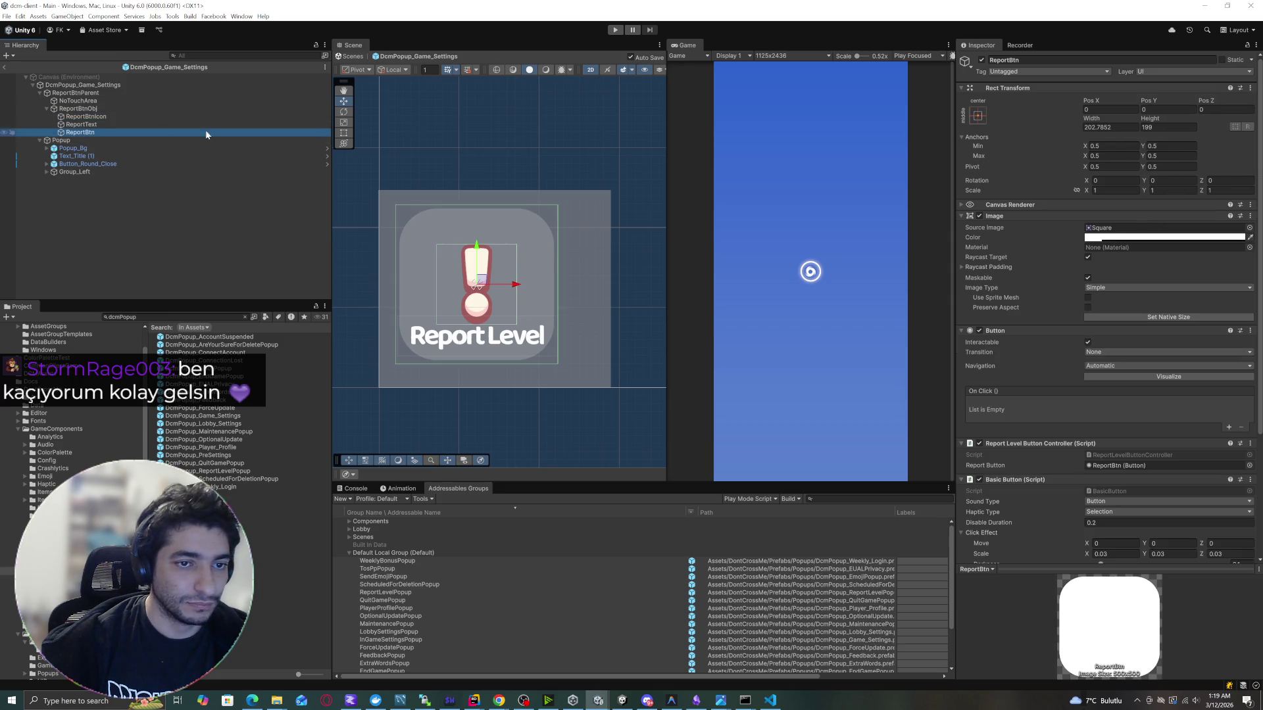
pyautogui.click(1102, 238)
pyautogui.moveTo(1133, 434); pyautogui.dragTo(1119, 431)
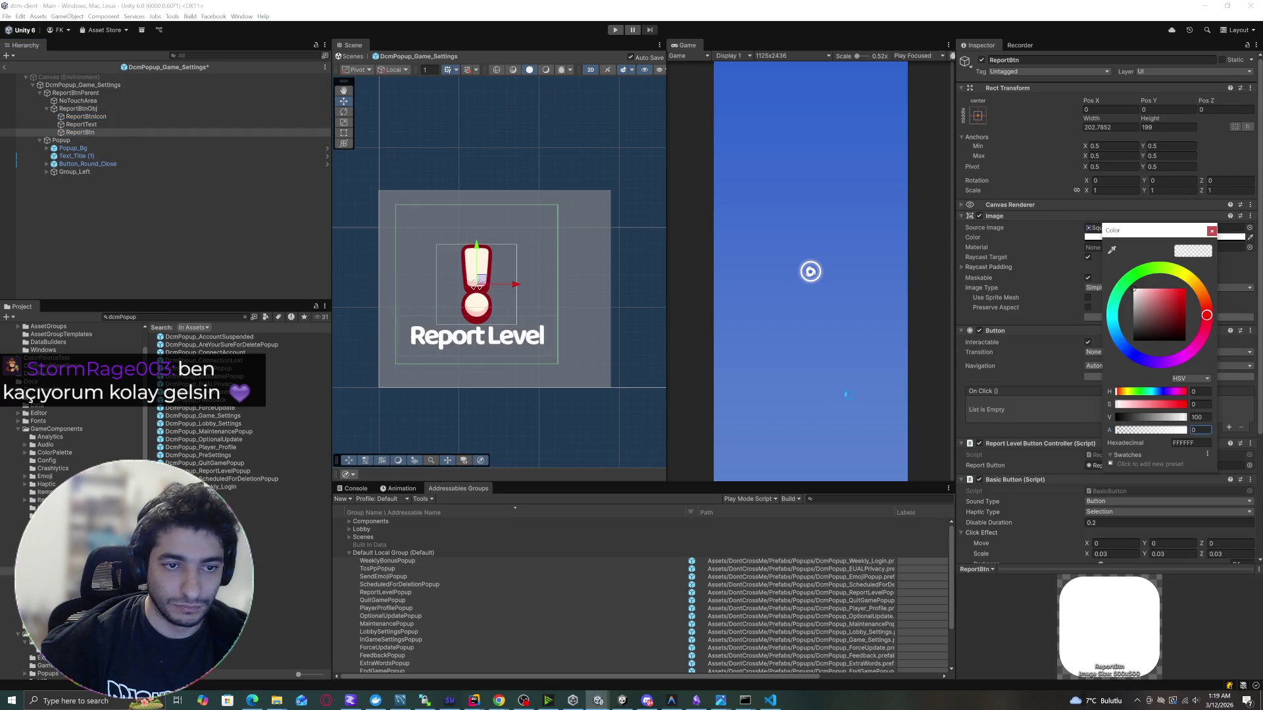
pyautogui.click(200, 272)
pyautogui.click(92, 133)
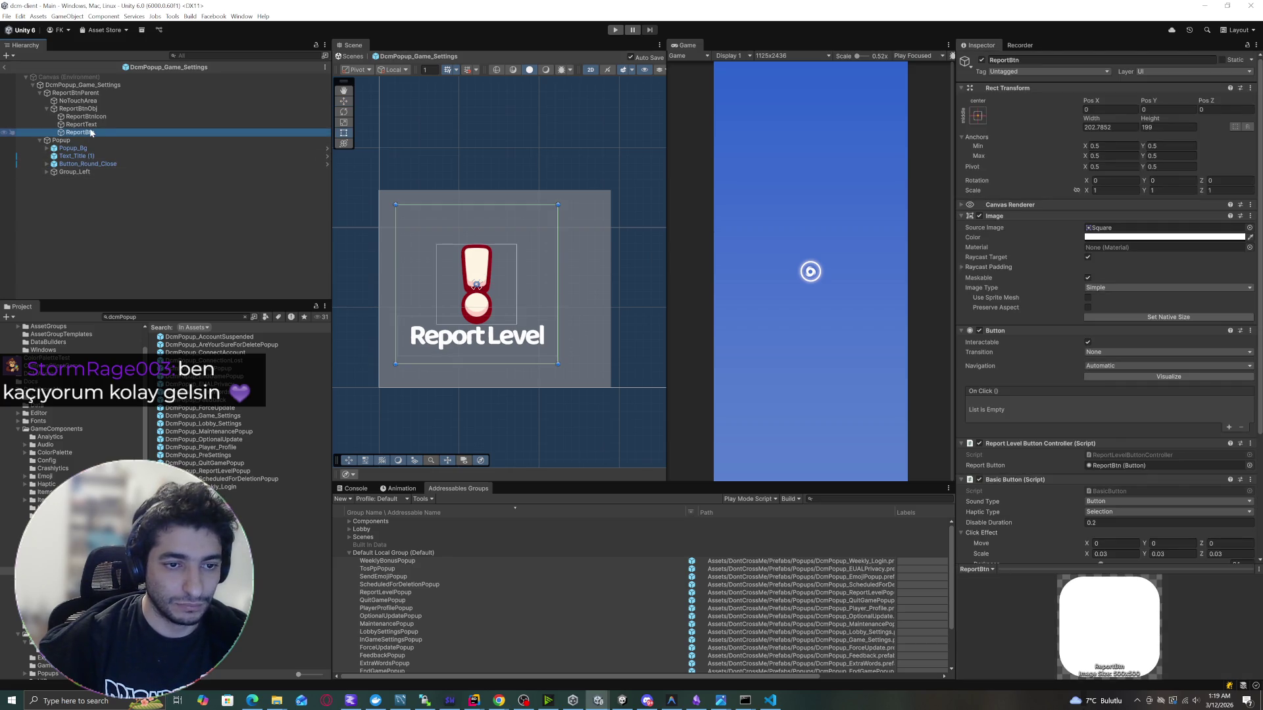
pyautogui.click(101, 207)
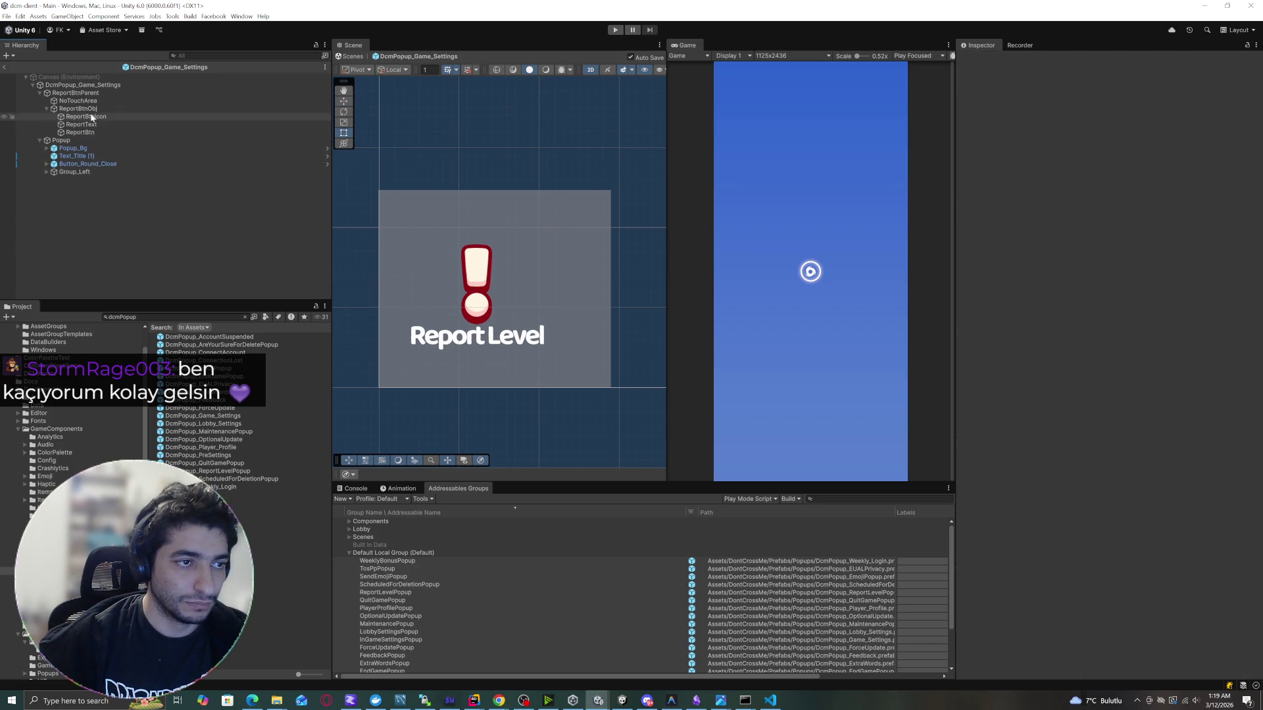
pyautogui.click(92, 108)
pyautogui.click(92, 132)
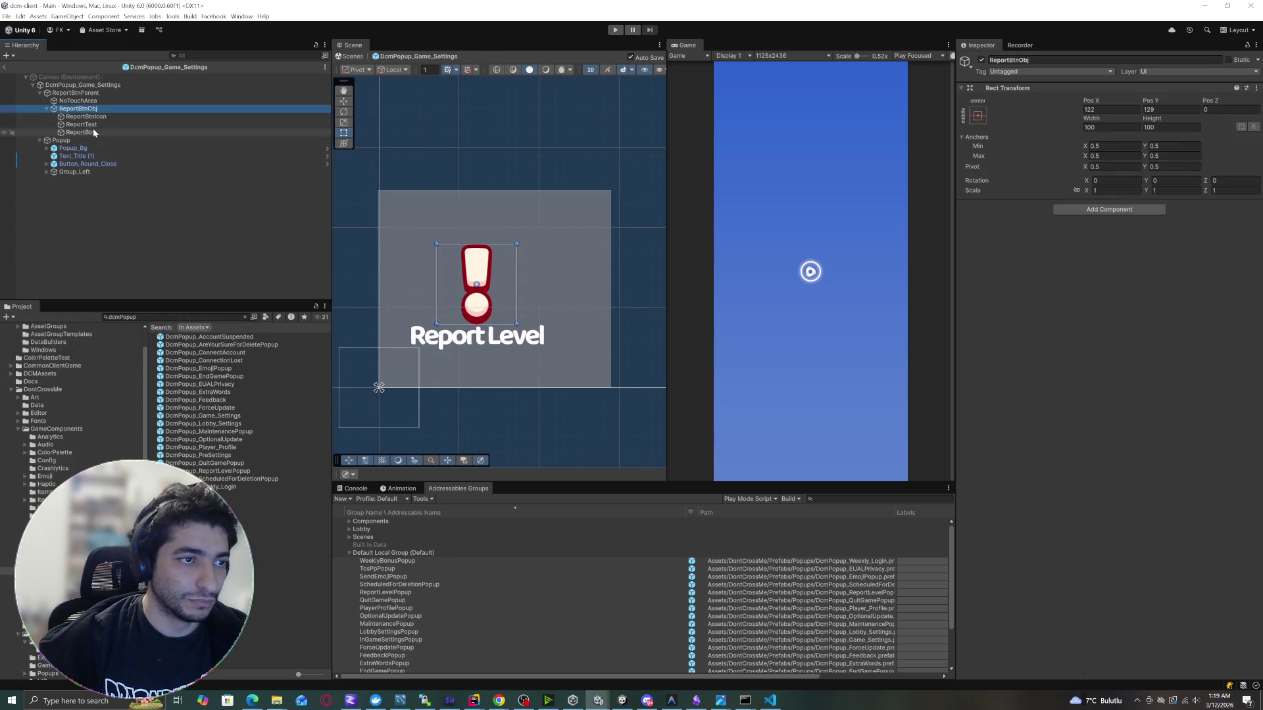
# Anchor ReportBtn to stretch across its parent, with all four offsets set to 0.
pyautogui.click(986, 122)
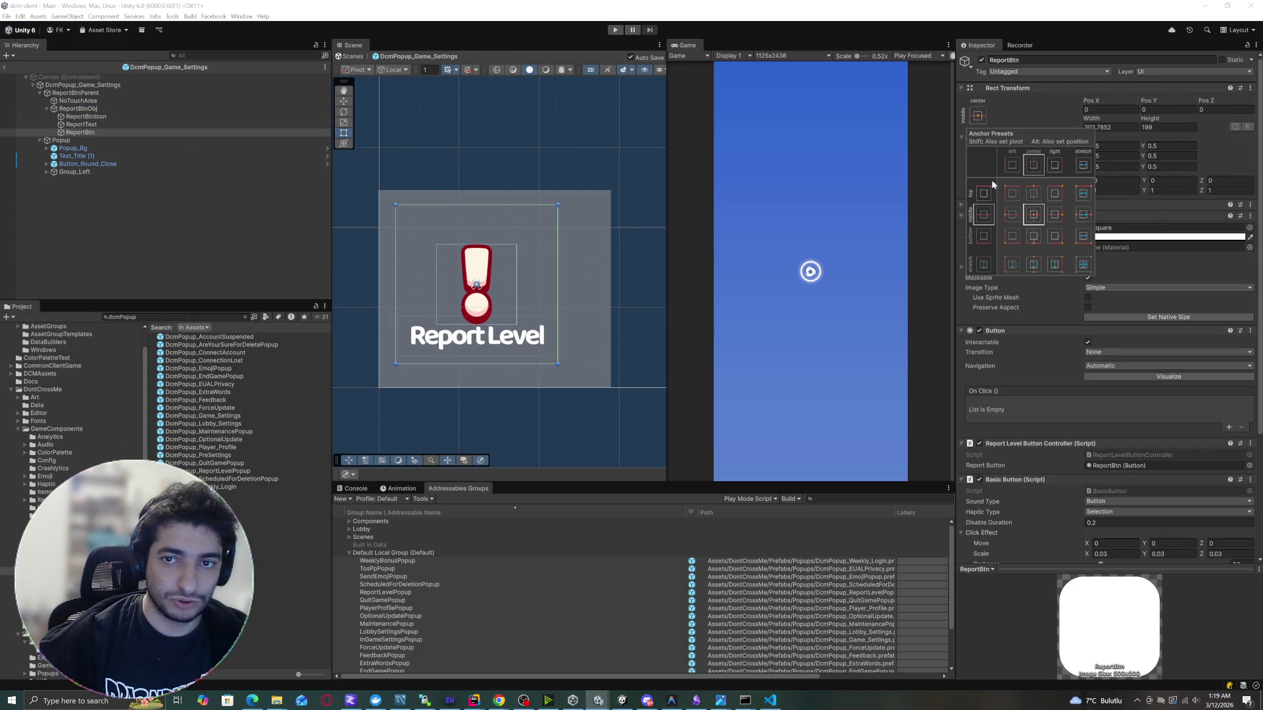
pyautogui.click(1084, 263)
pyautogui.doubleClick(1111, 110)
pyautogui.write('0')
pyautogui.press('Tab')
pyautogui.write('0')
pyautogui.press('Tab')
pyautogui.press('Tab')
pyautogui.write('0')
pyautogui.press('Tab')
pyautogui.write('0')
pyautogui.click(131, 228)
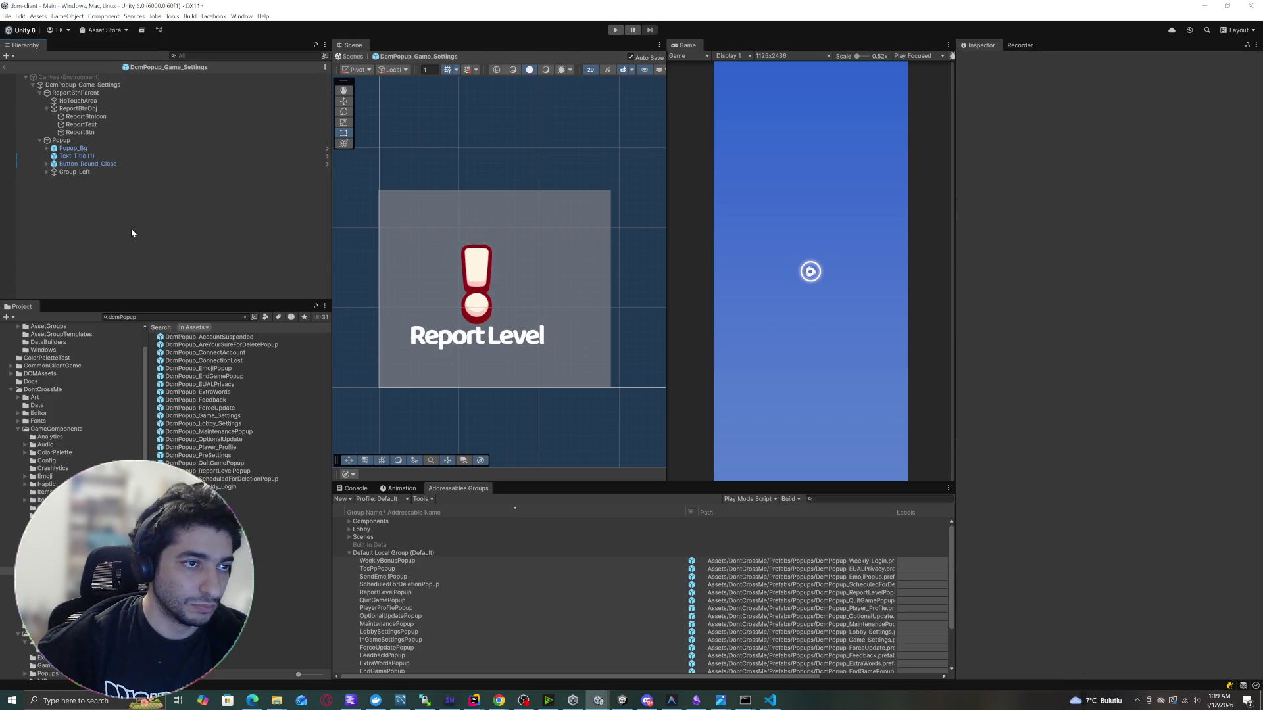
# Drag ReportBtnObj's edges to about 188 × 130 around the icon and label.
pyautogui.click(112, 109)
pyautogui.click(112, 117)
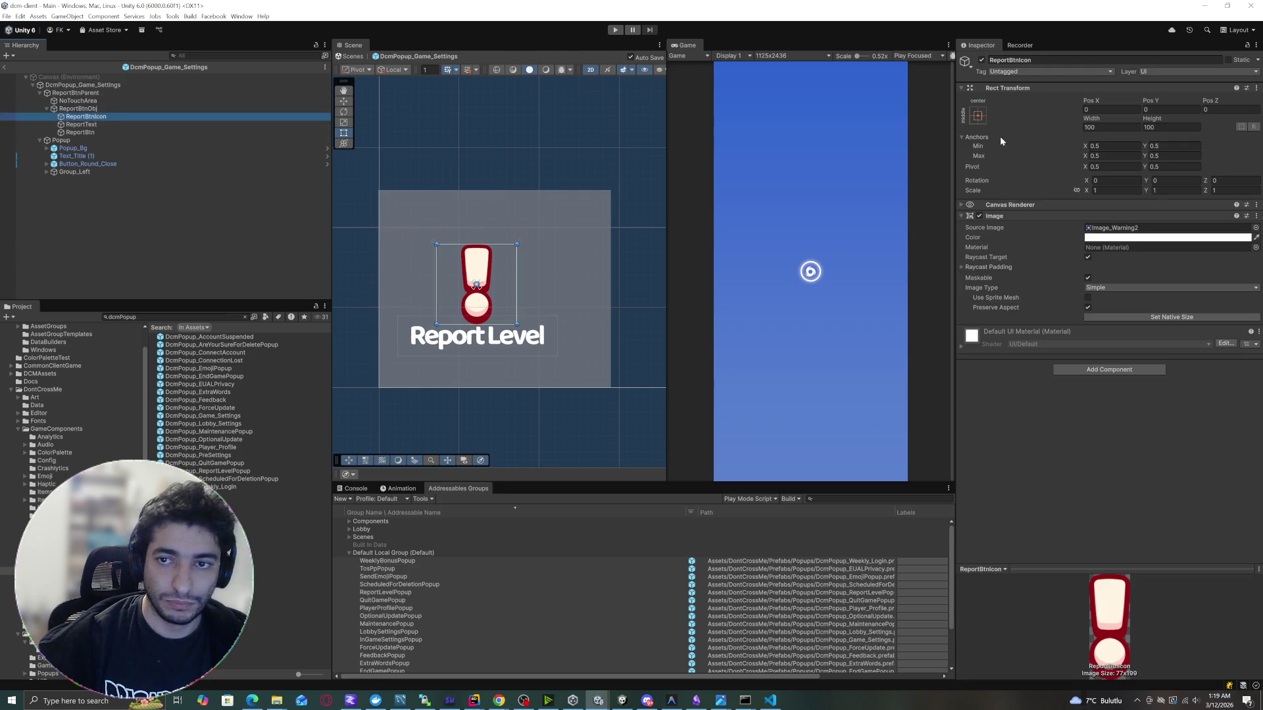
pyautogui.click(78, 109)
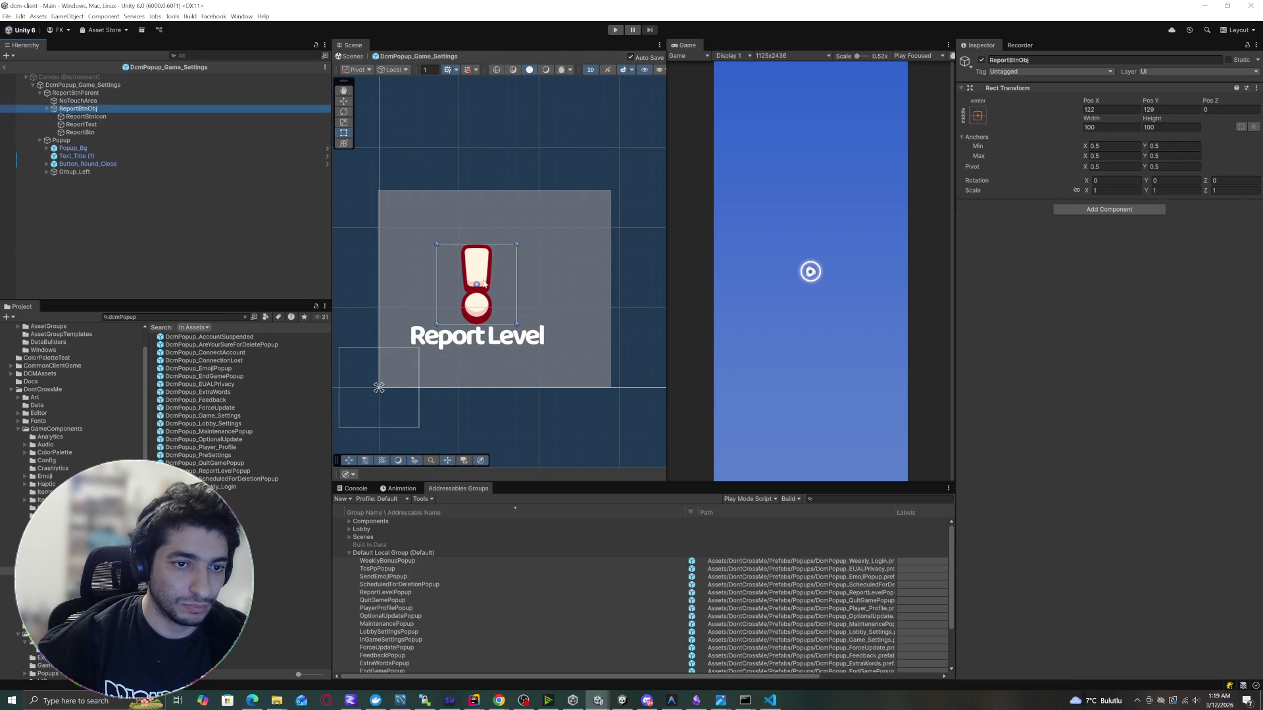
pyautogui.moveTo(460, 324); pyautogui.dragTo(462, 356)
pyautogui.moveTo(434, 295); pyautogui.dragTo(395, 294)
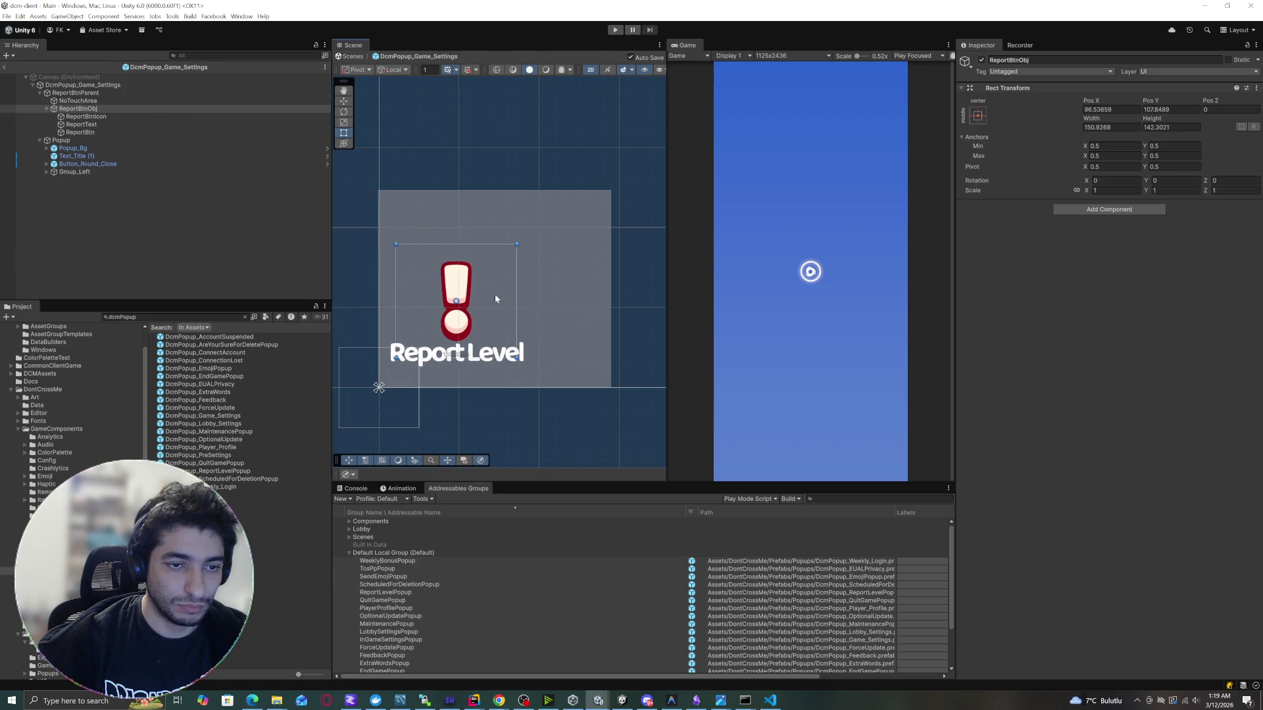
pyautogui.moveTo(517, 293); pyautogui.dragTo(546, 291)
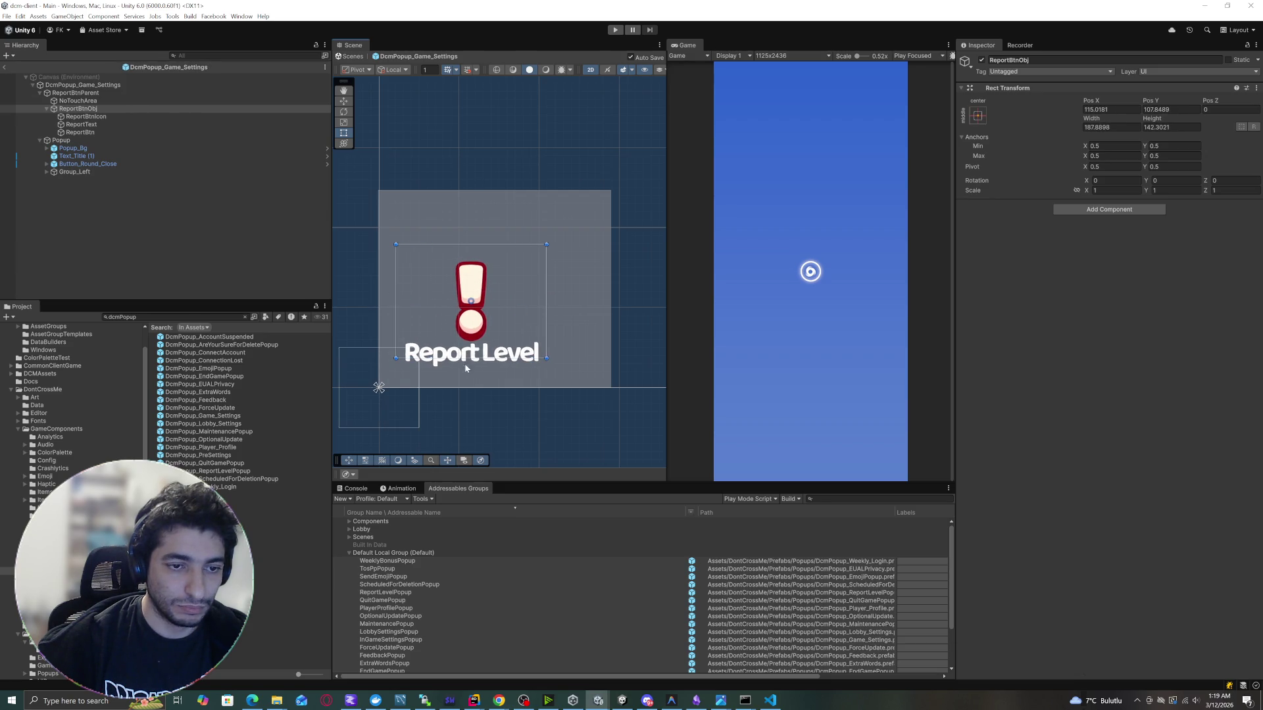
pyautogui.moveTo(475, 356); pyautogui.dragTo(489, 347)
# Check ReportText and ReportBtnIcon, then frame ReportBtnObj in the Scene view.
pyautogui.click(101, 124)
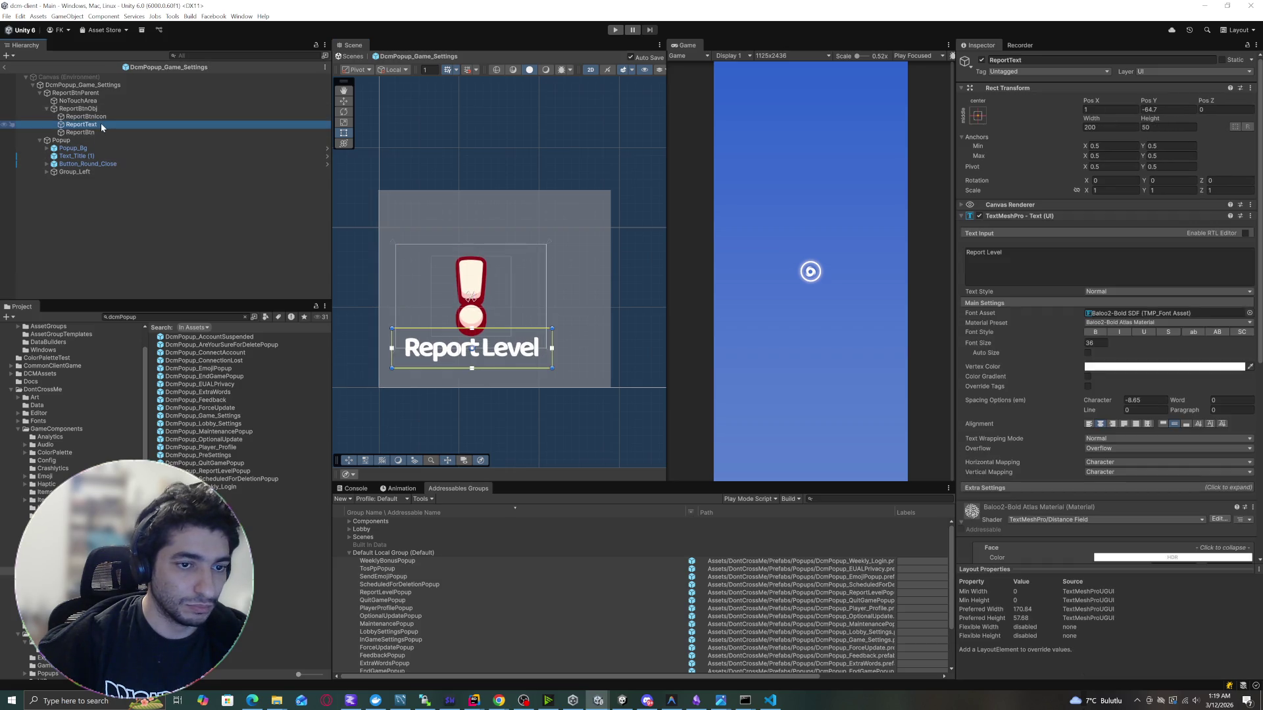
pyautogui.click(85, 116)
pyautogui.scroll(-3, 550, 282)
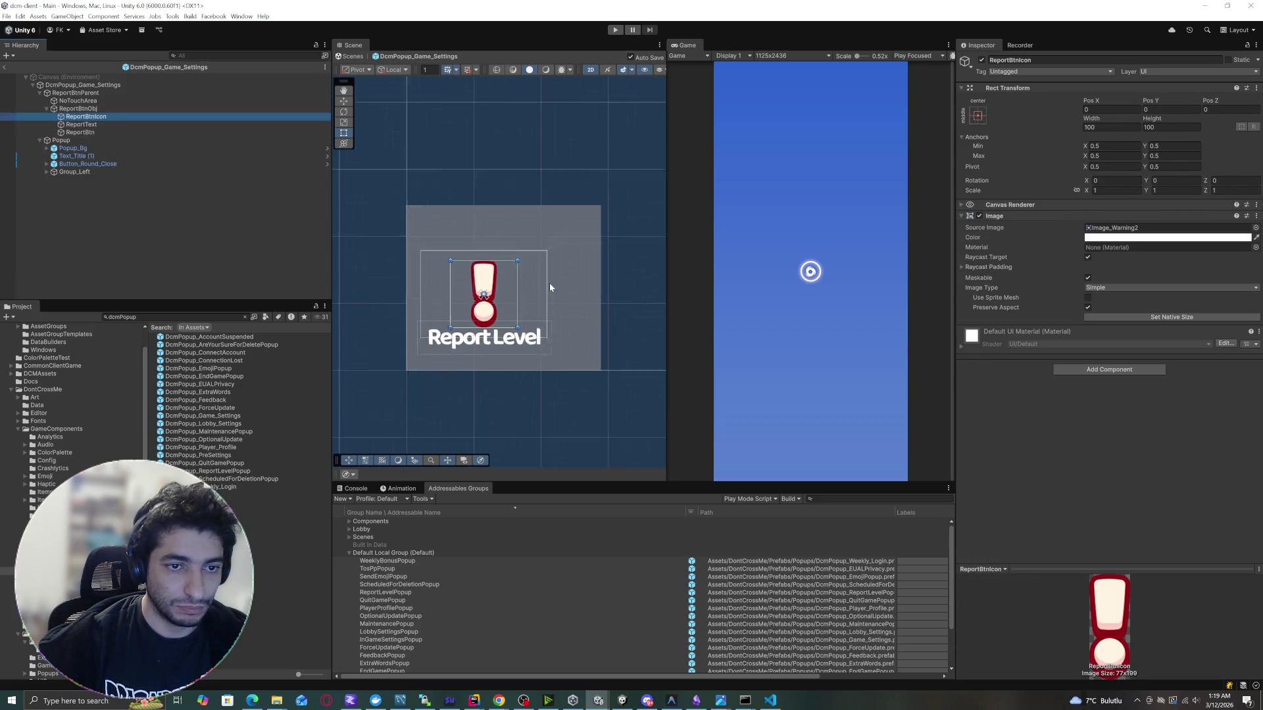
pyautogui.moveTo(530, 289); pyautogui.dragTo(521, 310)
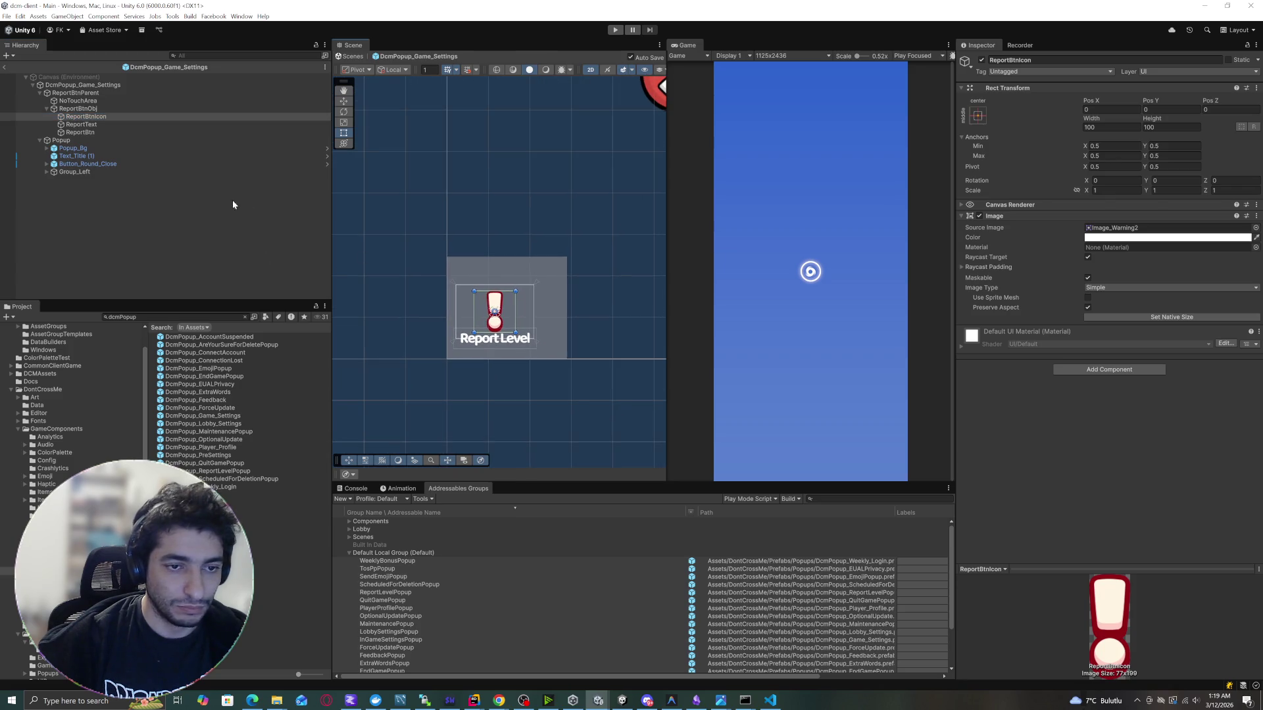
pyautogui.doubleClick(94, 110)
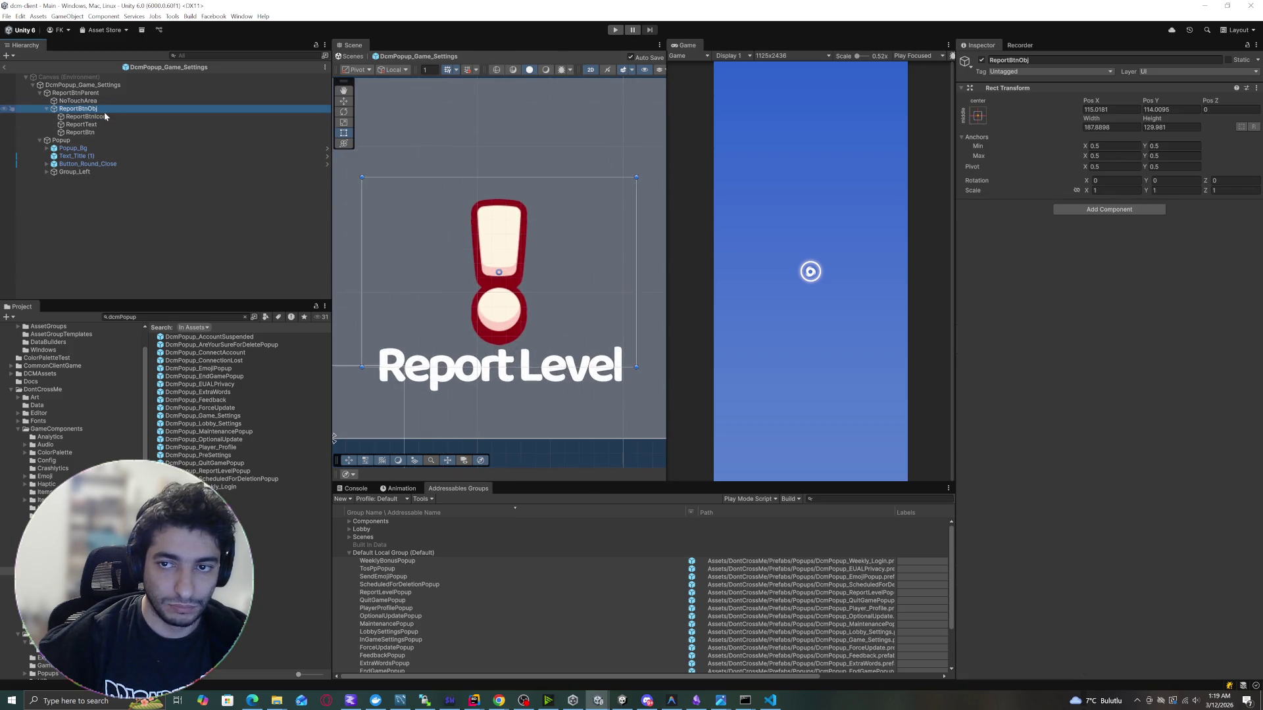
pyautogui.scroll(-3, 600, 239)
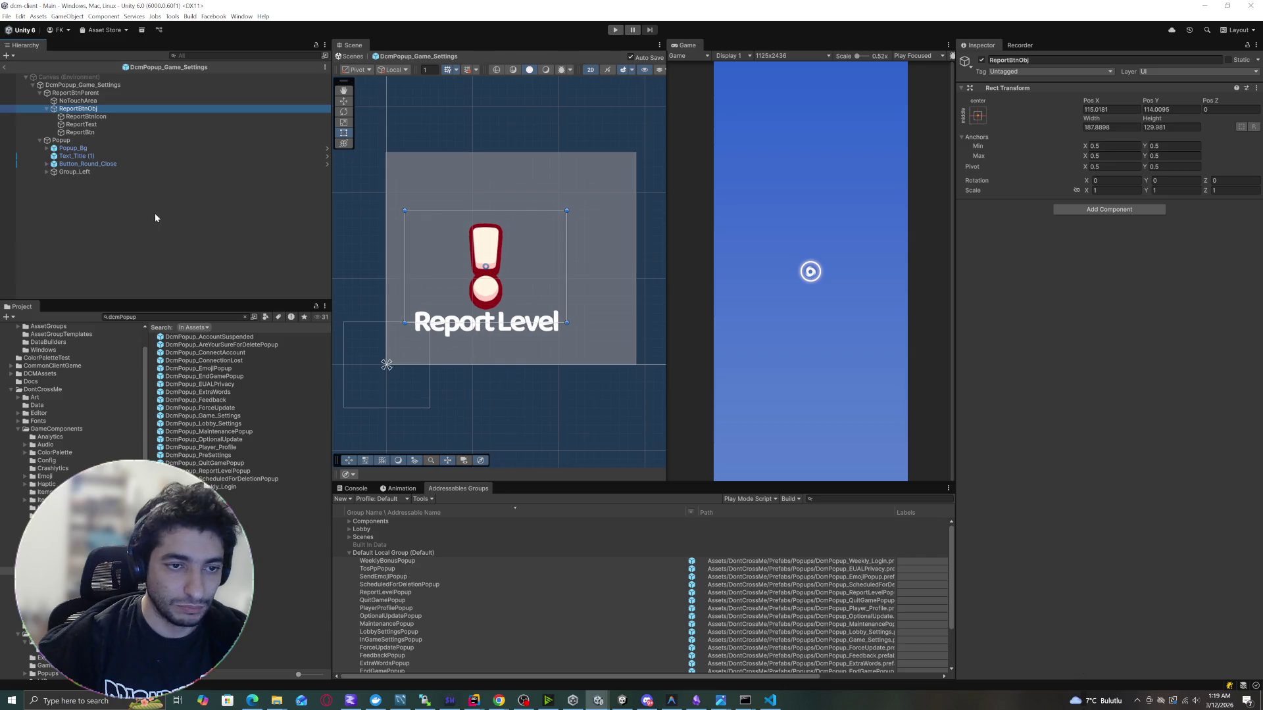
pyautogui.click(131, 188)
pyautogui.rightClick(79, 110)
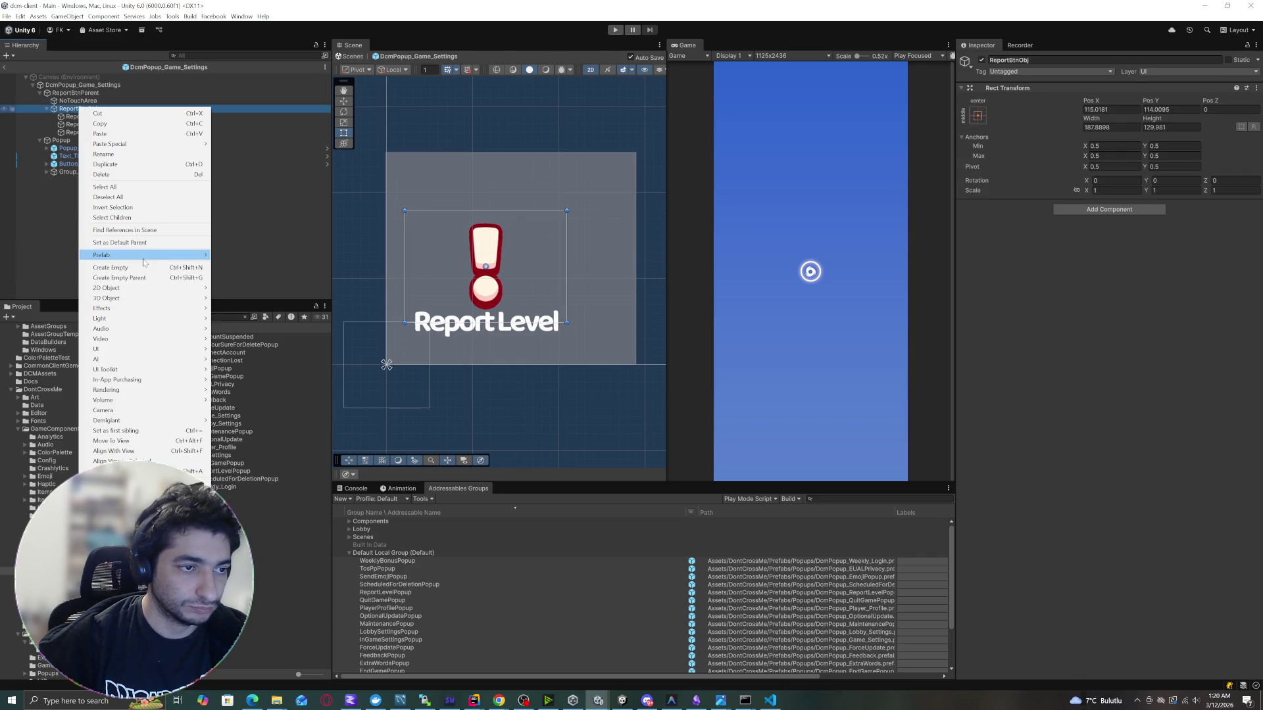
# Add a UI Image named BtnBg as the first child of ReportBtnObj.
pyautogui.moveTo(143, 259)
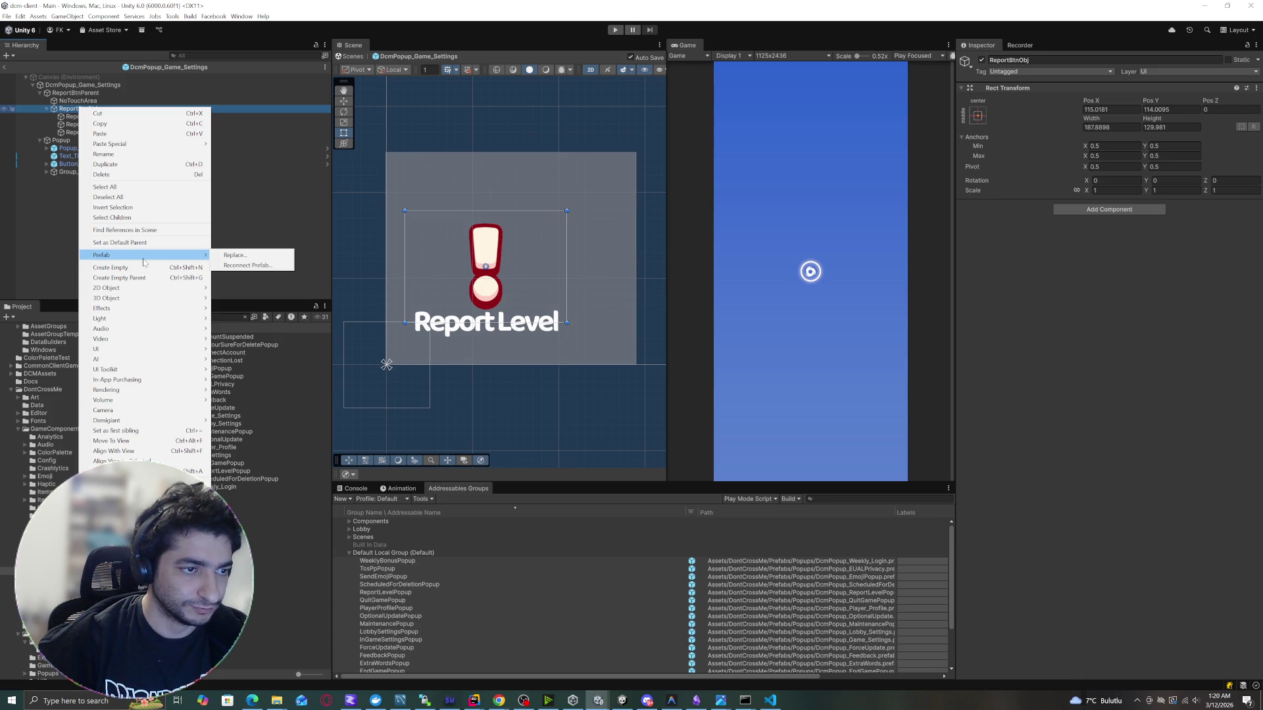
pyautogui.moveTo(99, 349)
pyautogui.click(230, 362)
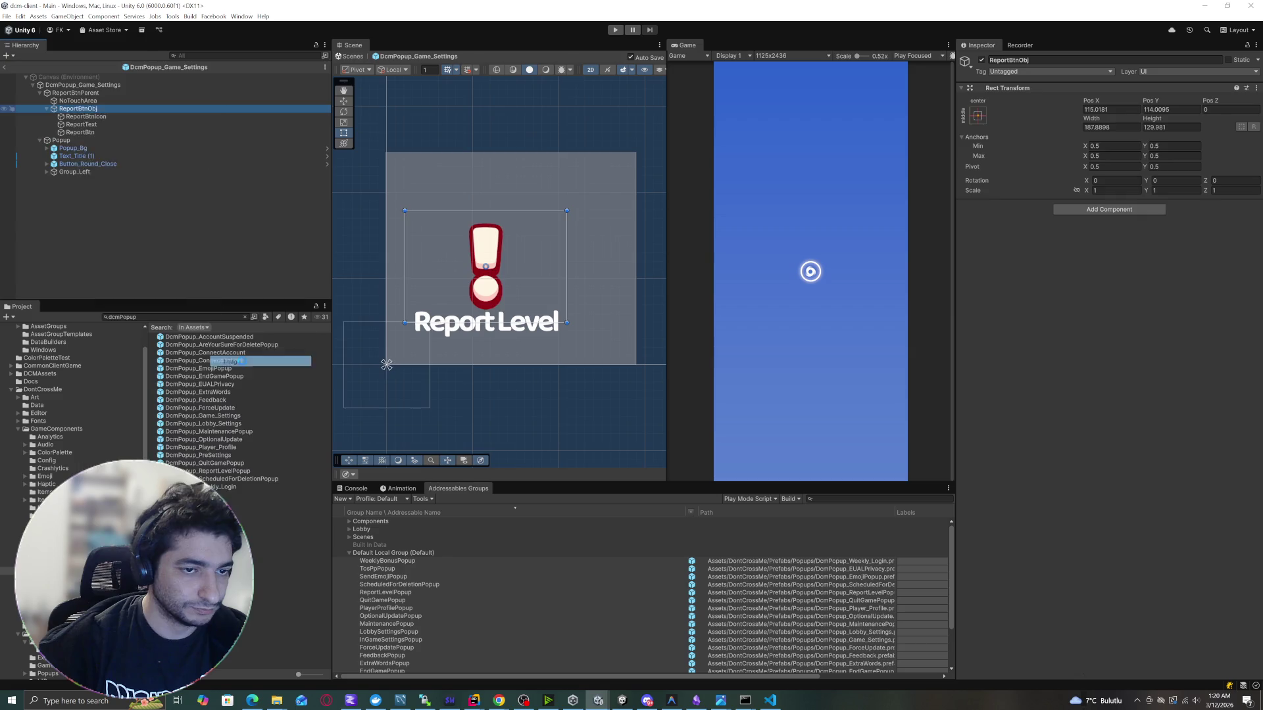
pyautogui.write('BtnBg')
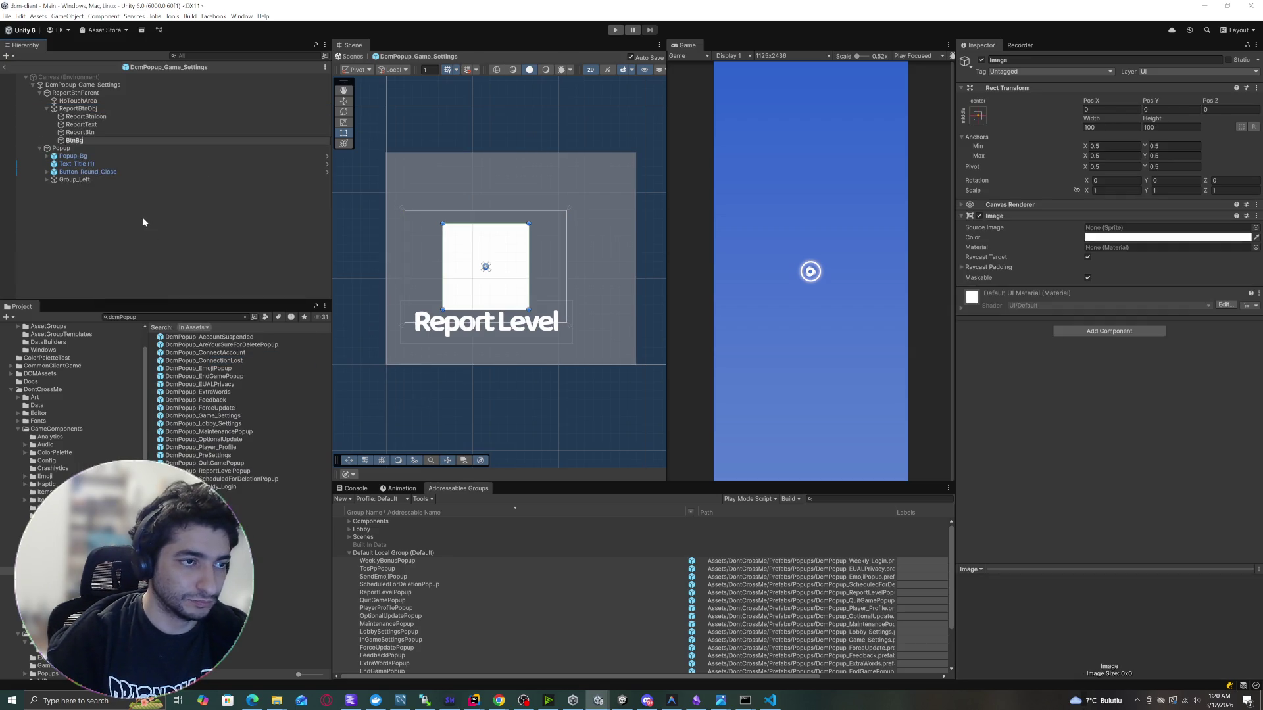
pyautogui.press('Return')
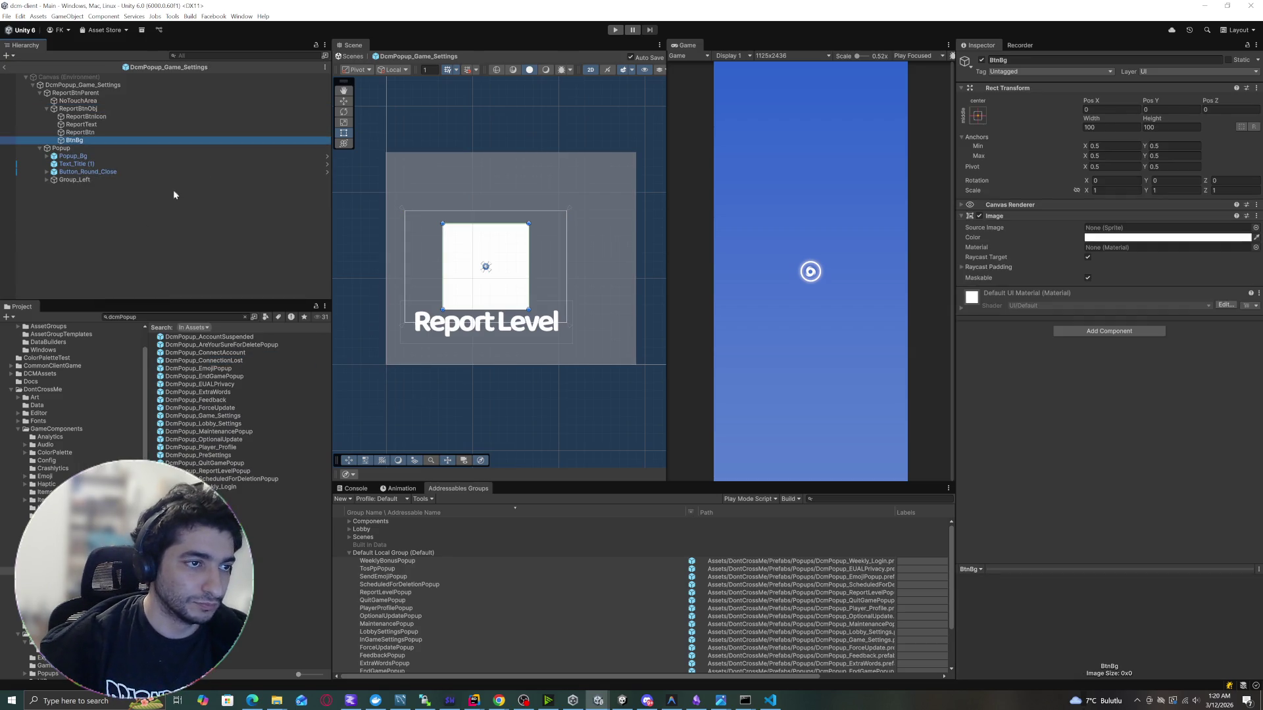
pyautogui.moveTo(85, 140); pyautogui.dragTo(90, 117)
# Move BtnBg to the top of ReportBtnObj's children and set its anchor preset to stretch-stretch.
pyautogui.click(85, 116)
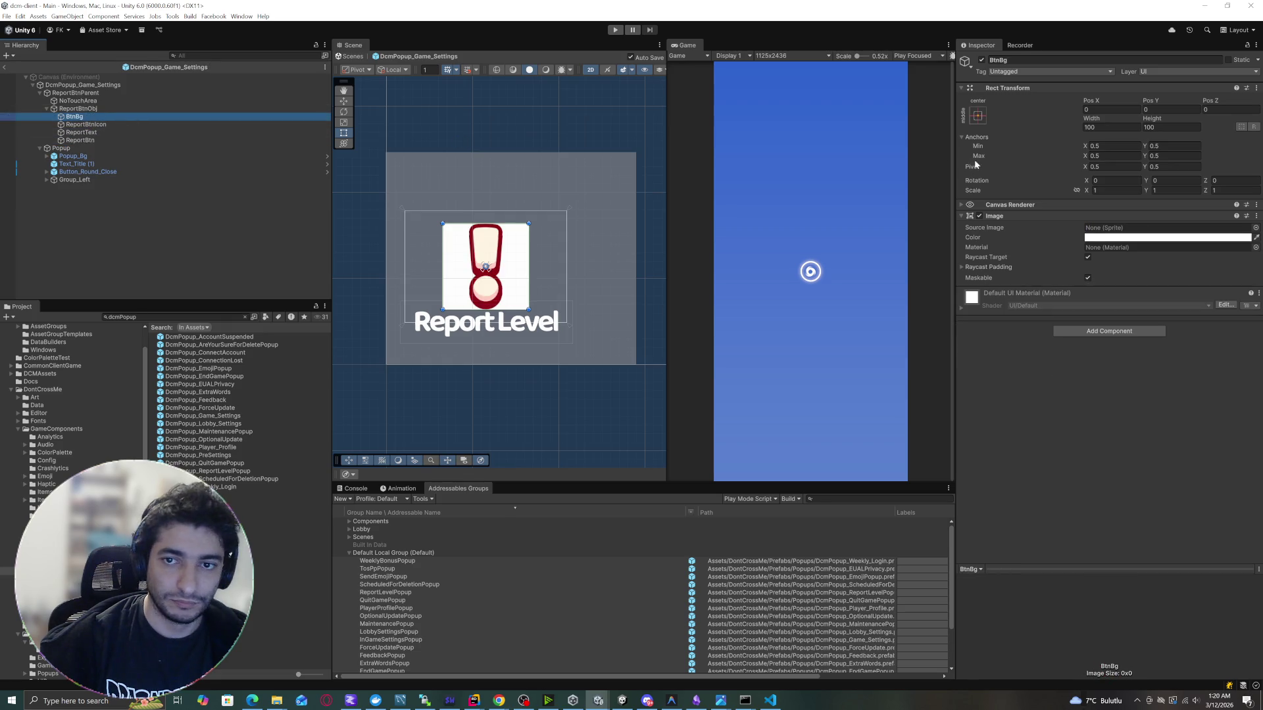
pyautogui.click(978, 116)
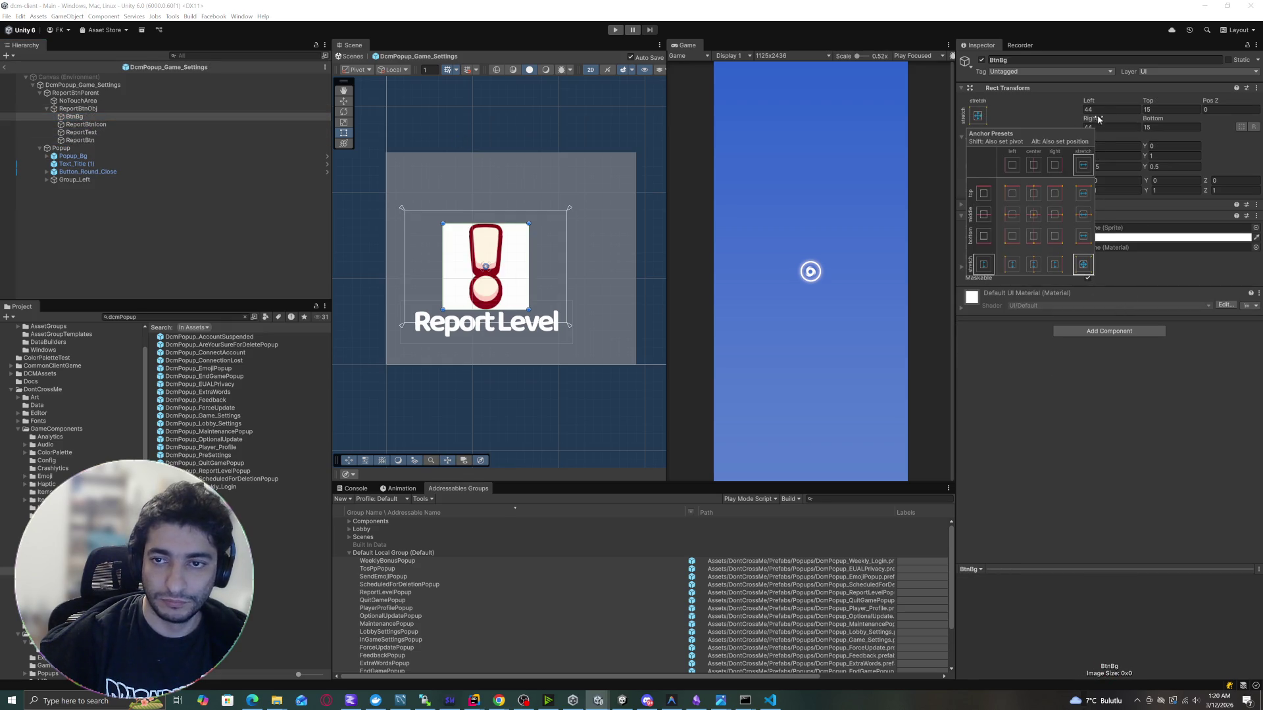
pyautogui.click(1083, 264)
# Set BtnBg's Left, Top, Right and Bottom offsets to 0 and bring up its Source Image picker.
pyautogui.write('0')
pyautogui.press('Tab')
pyautogui.write('0')
pyautogui.press('Tab')
pyautogui.press('Tab')
pyautogui.write('0')
pyautogui.press('Tab')
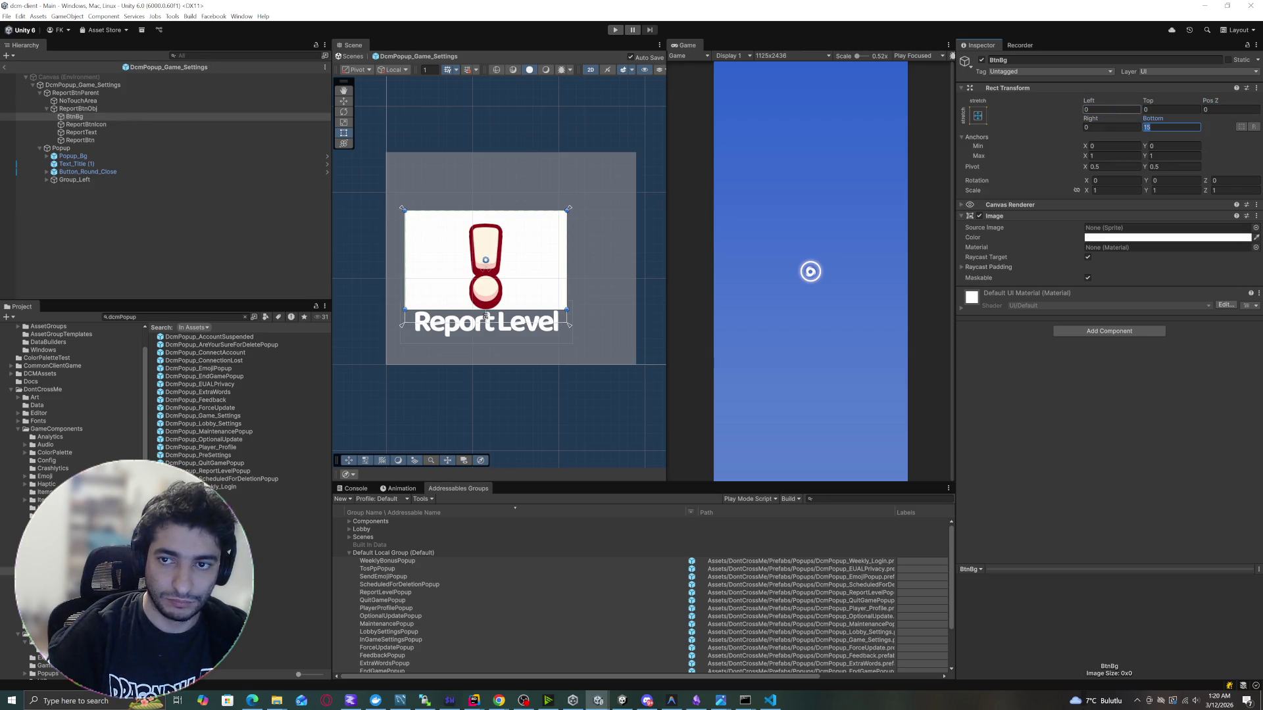
pyautogui.write('0')
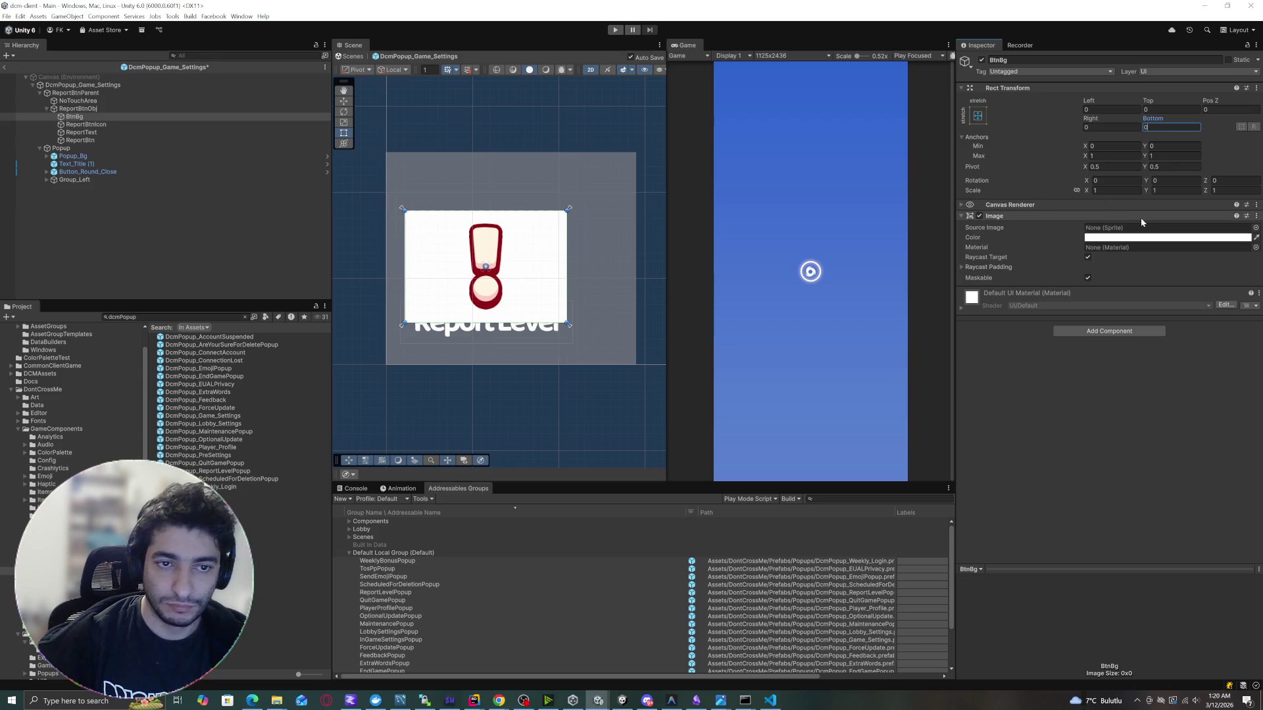
pyautogui.click(1256, 227)
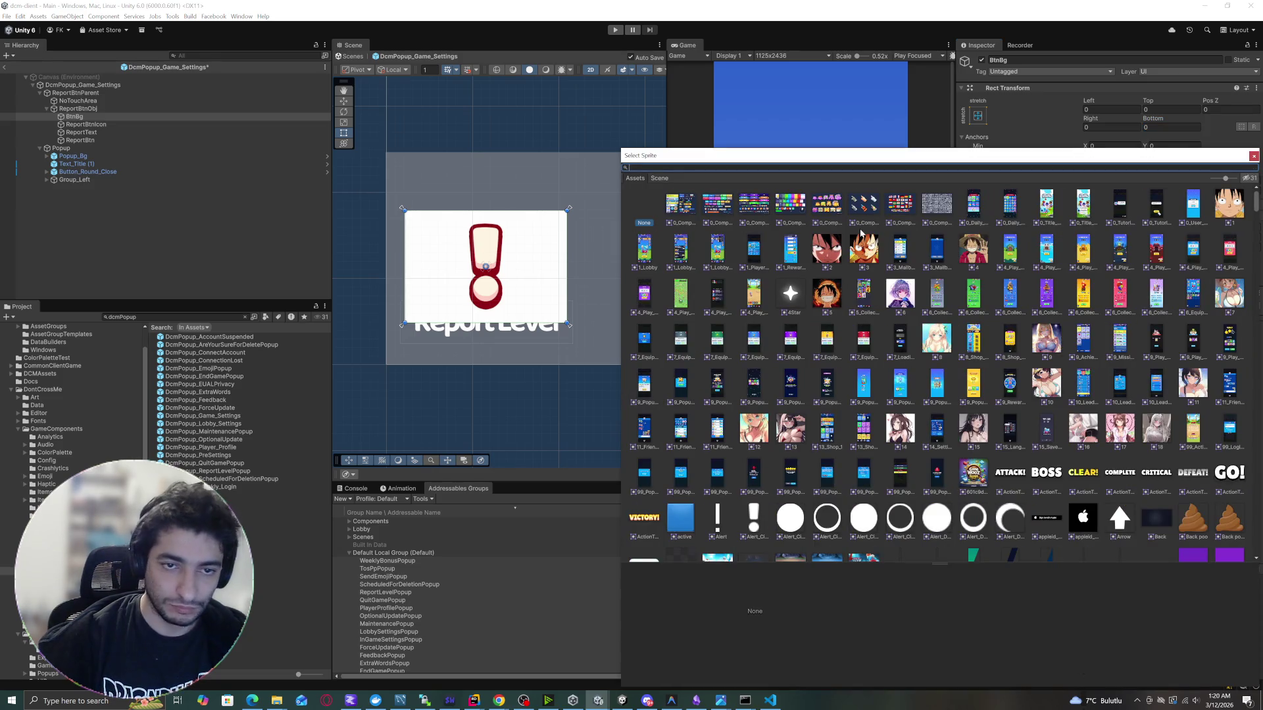
# Search sprites for 'frame', try several frame sprites, and settle on the white SkillFrame_I~m_Bg.
pyautogui.write('frame')
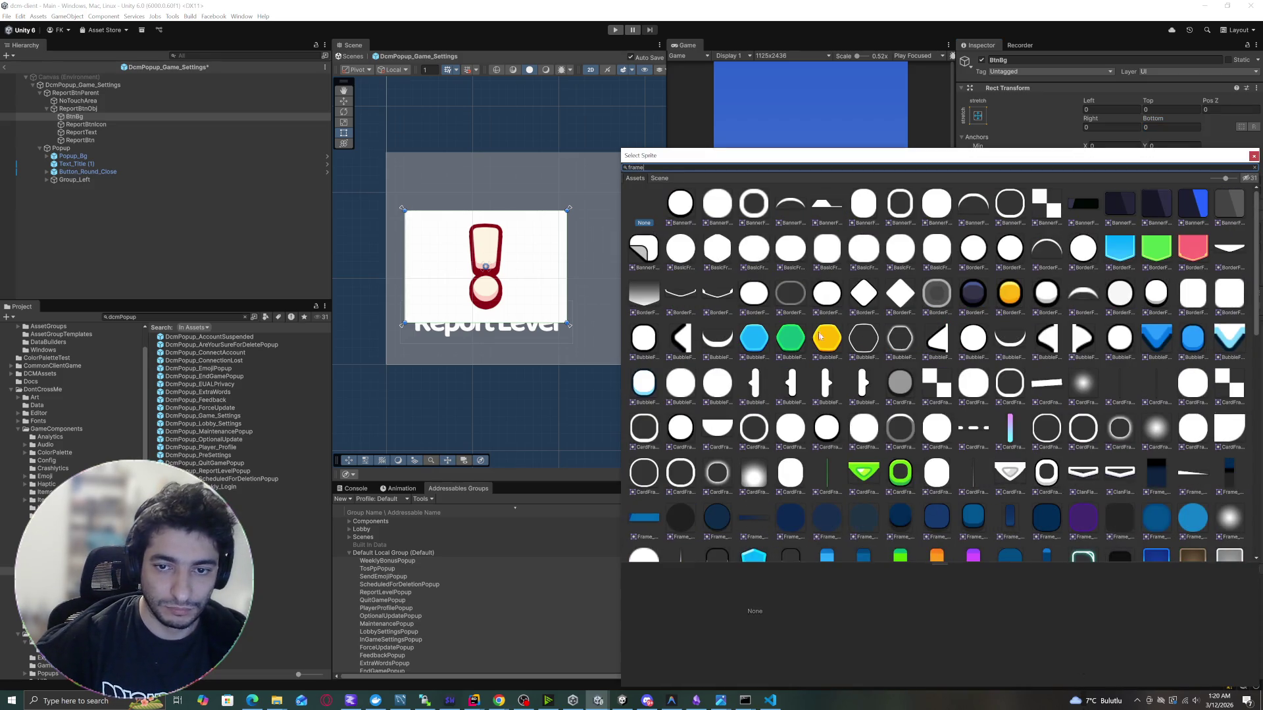
pyautogui.scroll(-5, 986, 407)
pyautogui.scroll(-4, 888, 419)
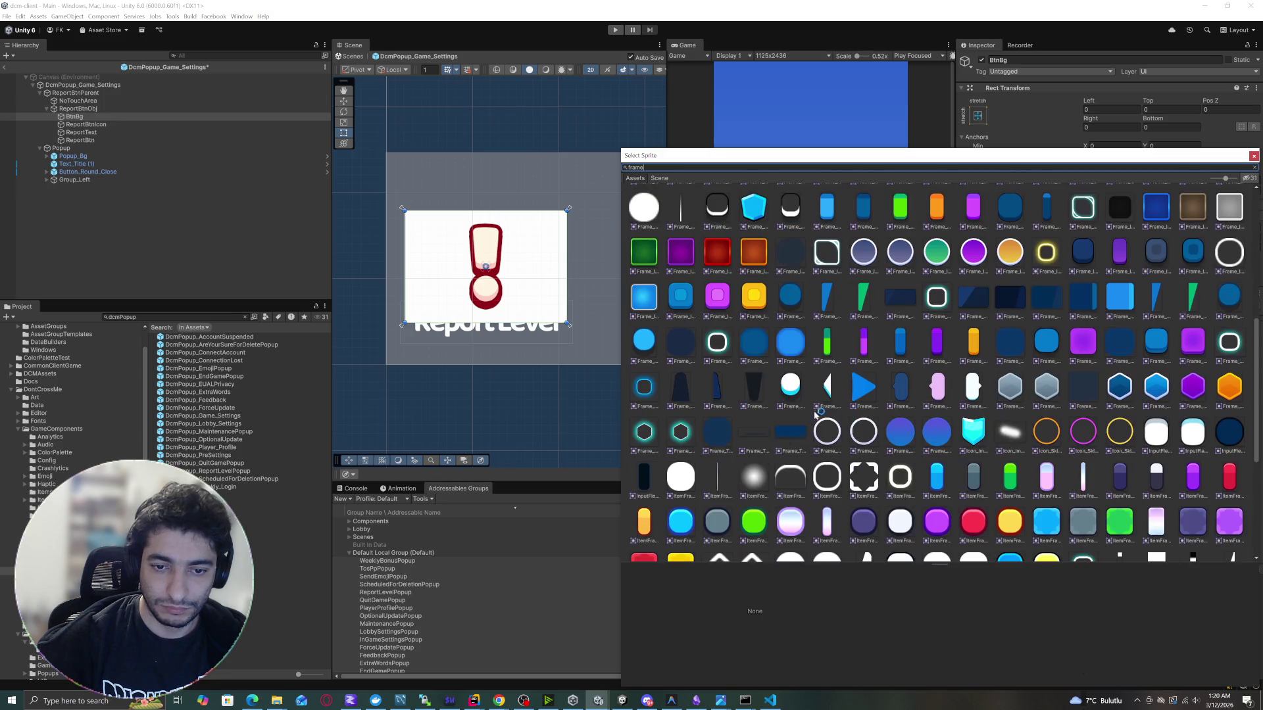
pyautogui.scroll(-5, 906, 429)
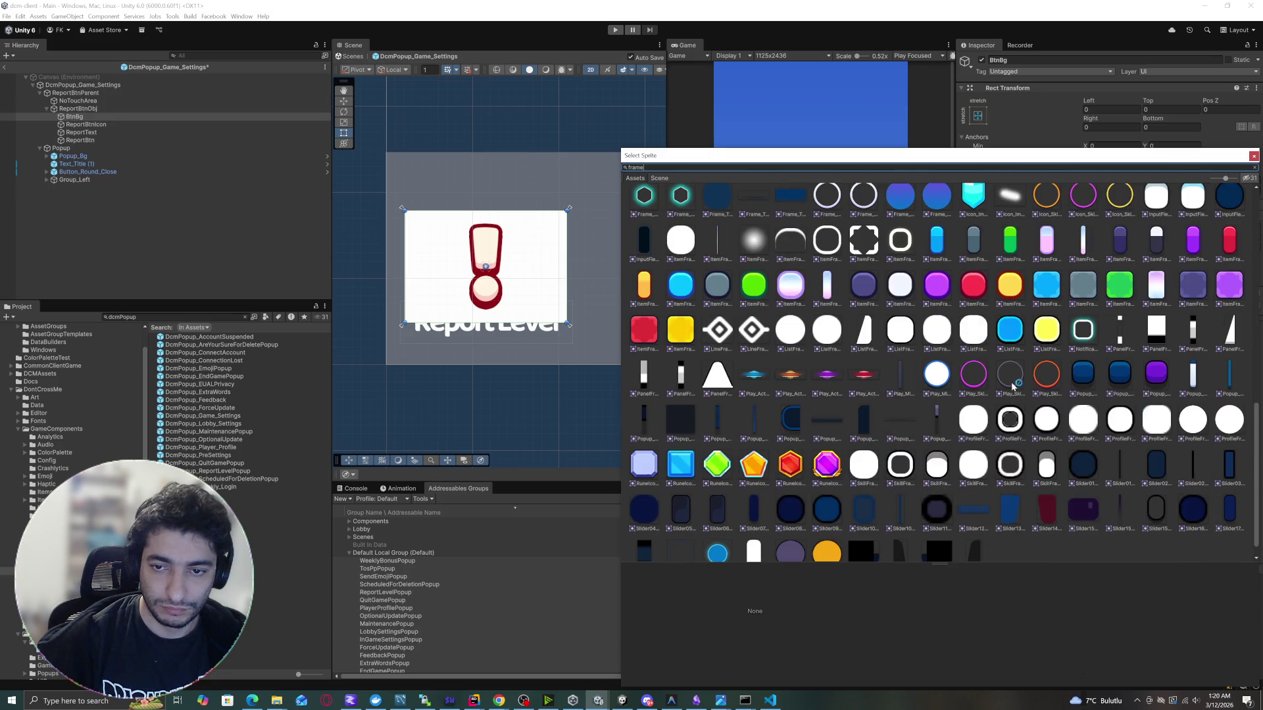
pyautogui.click(970, 339)
pyautogui.click(929, 334)
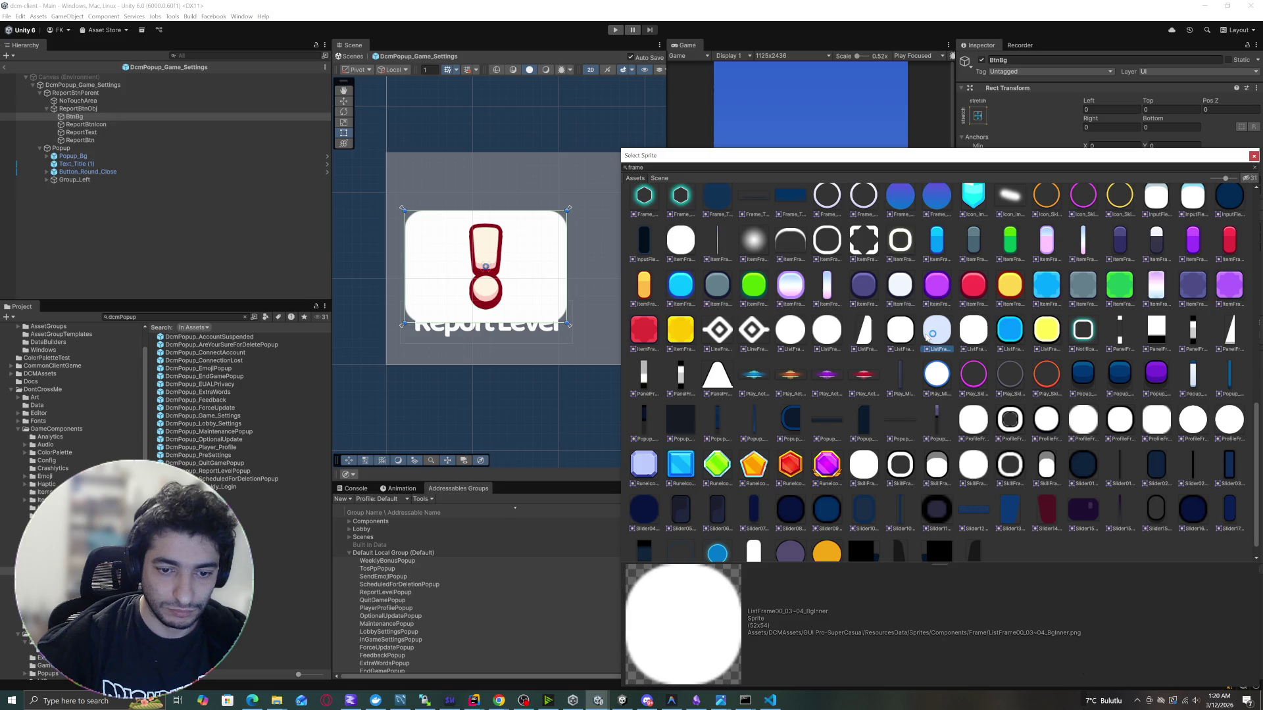
pyautogui.click(974, 334)
pyautogui.click(1013, 335)
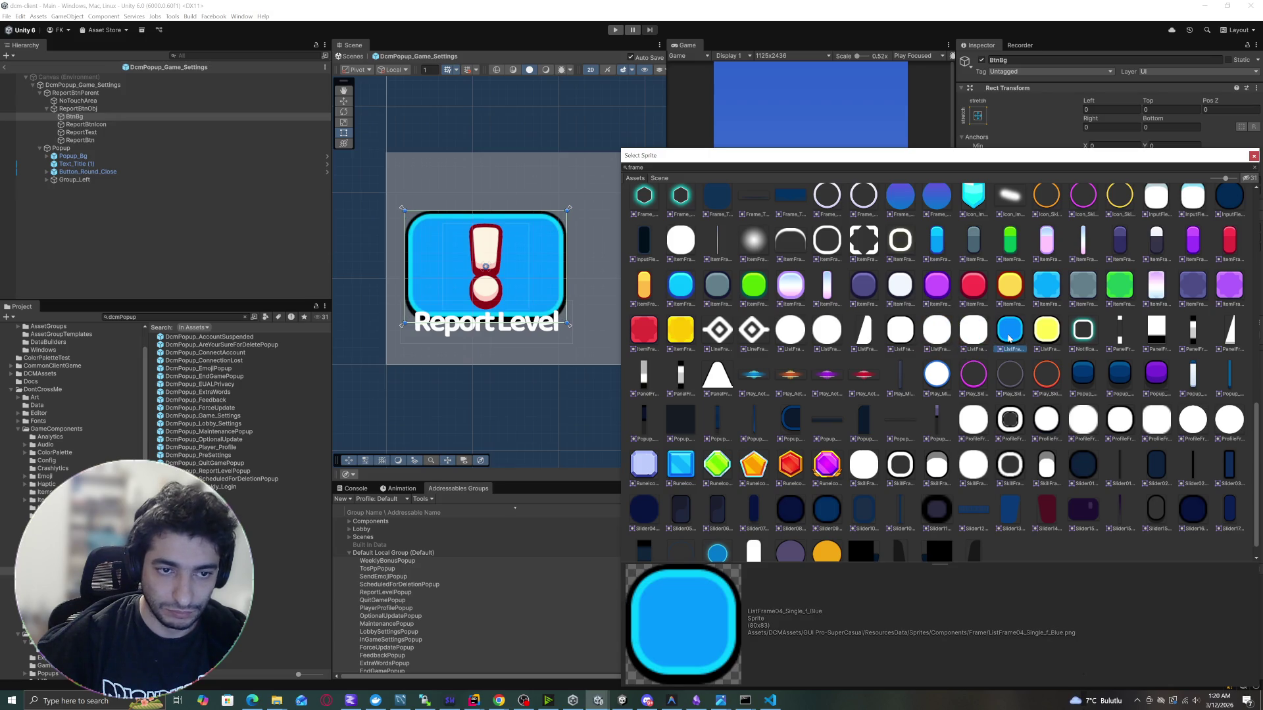
pyautogui.scroll(-1, 1003, 349)
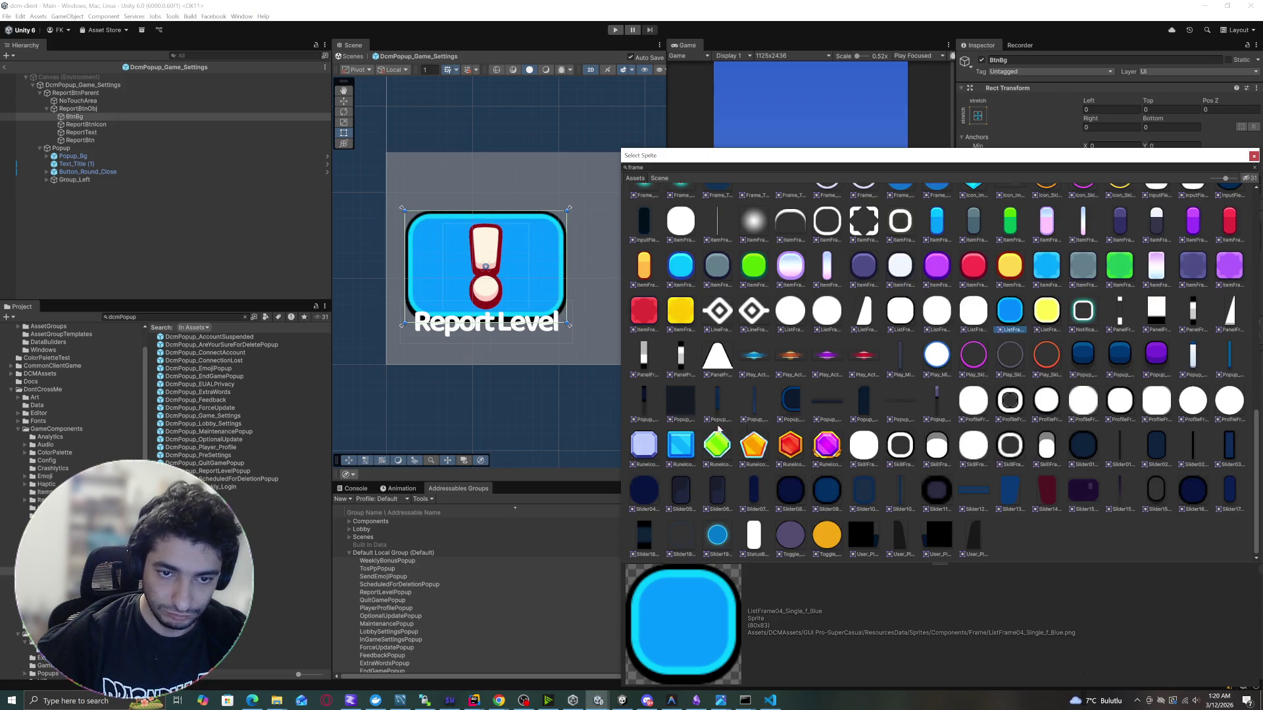
pyautogui.click(866, 447)
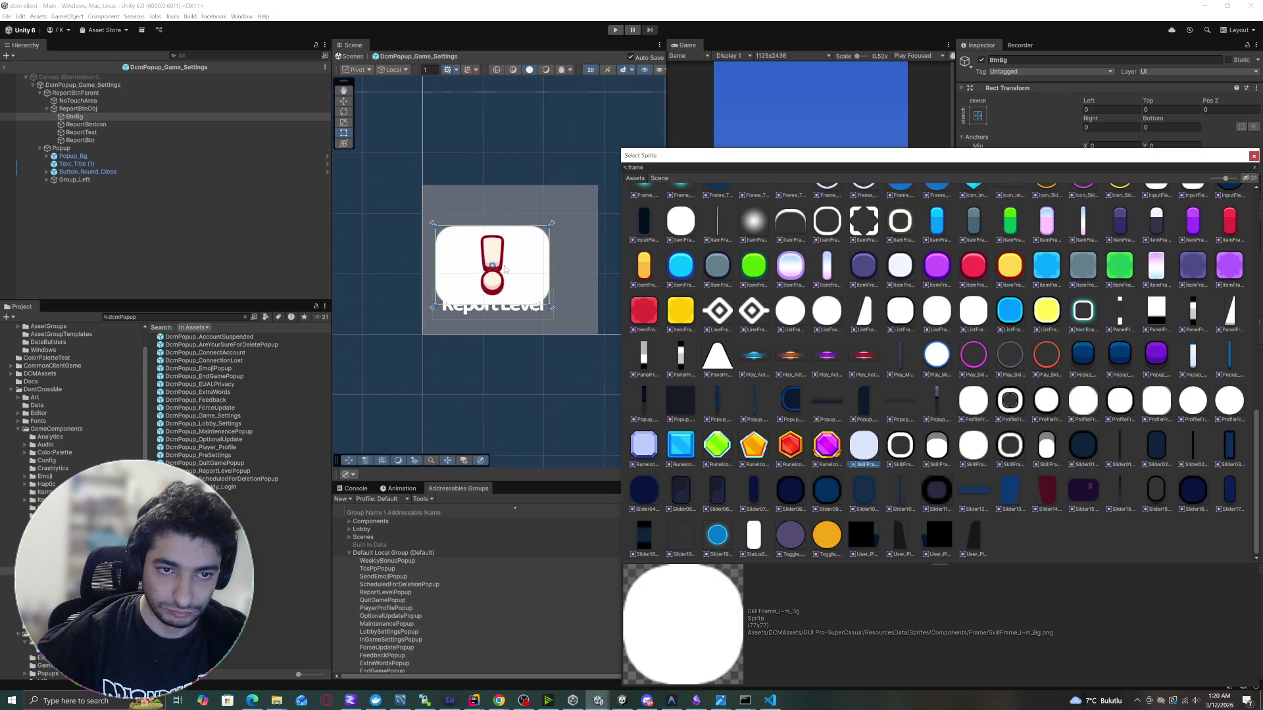
pyautogui.click(552, 275)
# Try the Slider08_Fill and Slider_Basic04_Fill_Blue sprites, then assign Slider_Handle_Bg as BtnBg's Source Image.
pyautogui.scroll(-3, 561, 273)
pyautogui.scroll(2, 516, 302)
pyautogui.moveTo(517, 301); pyautogui.dragTo(464, 419)
pyautogui.scroll(-3, 473, 317)
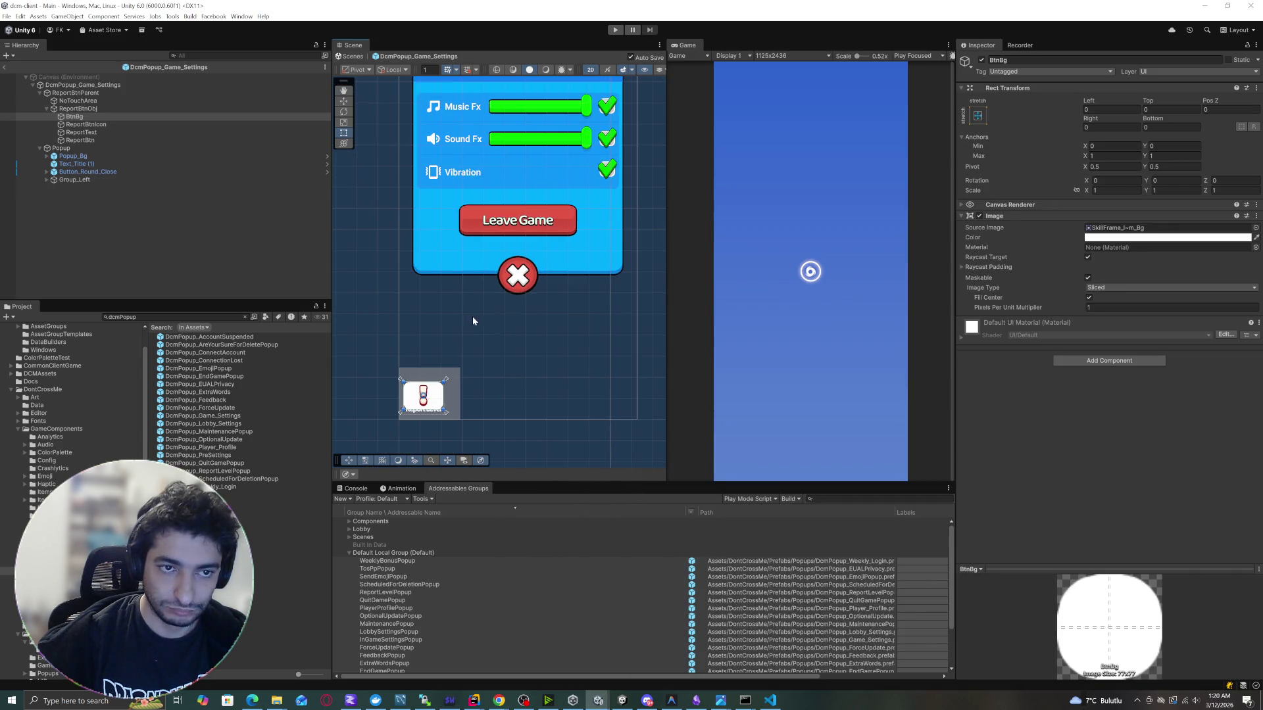
pyautogui.scroll(5, 421, 403)
pyautogui.scroll(2, 422, 404)
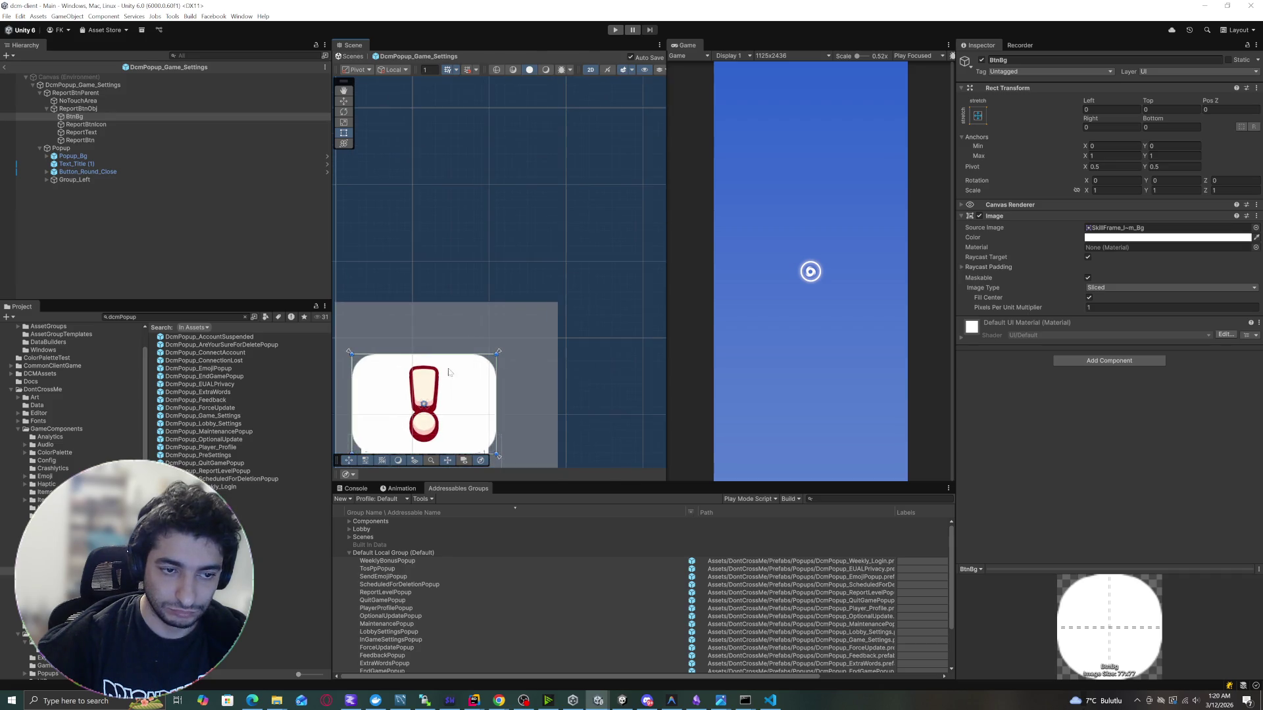
pyautogui.moveTo(421, 403); pyautogui.dragTo(478, 310)
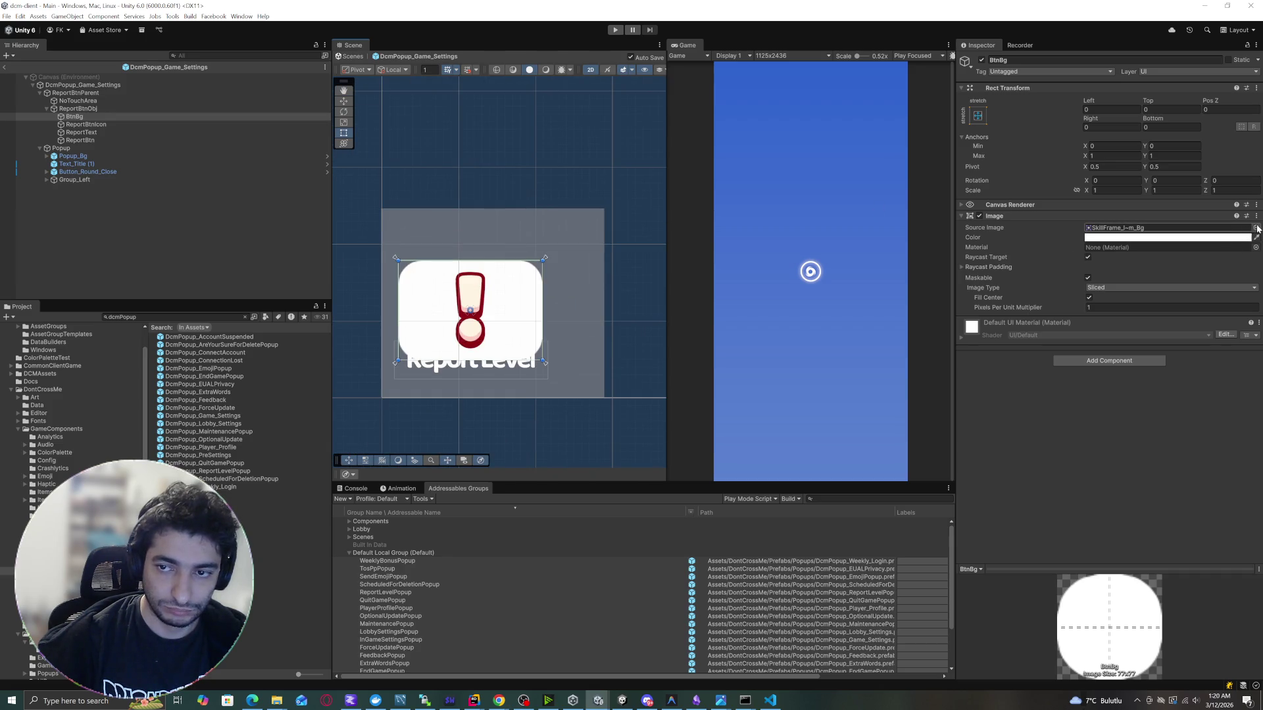
pyautogui.click(1255, 228)
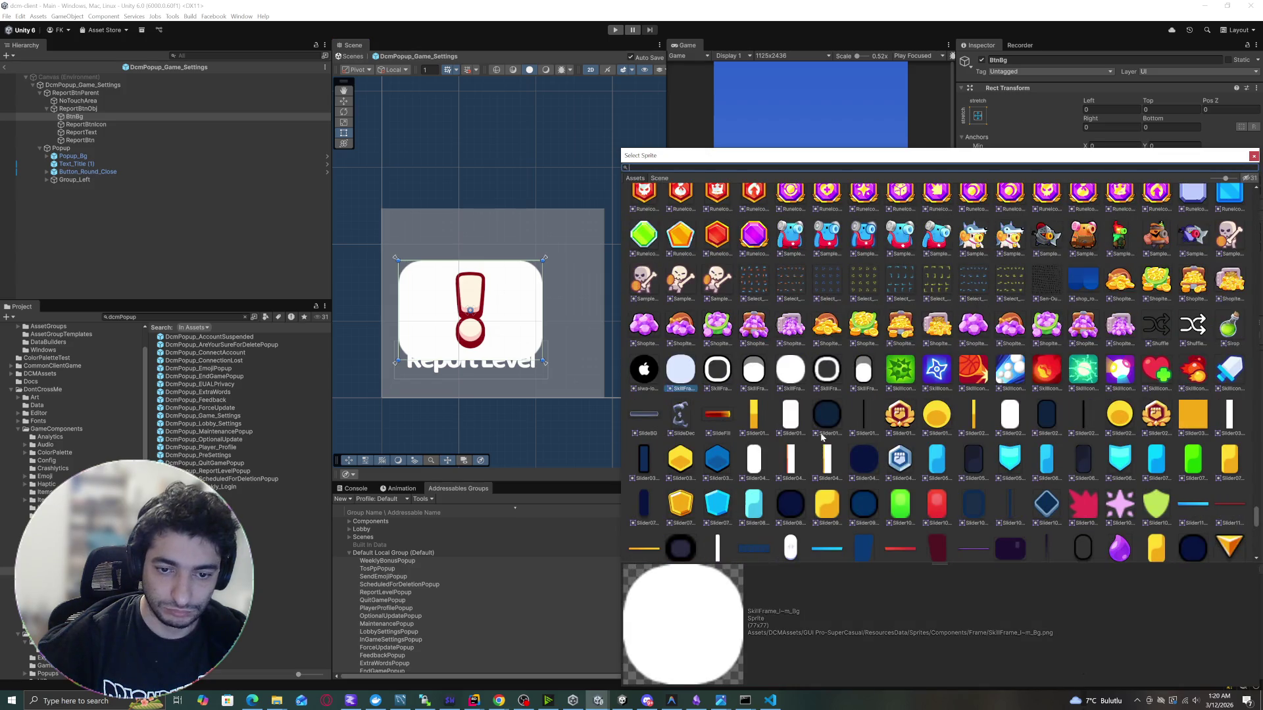
pyautogui.scroll(-3, 830, 428)
pyautogui.click(758, 388)
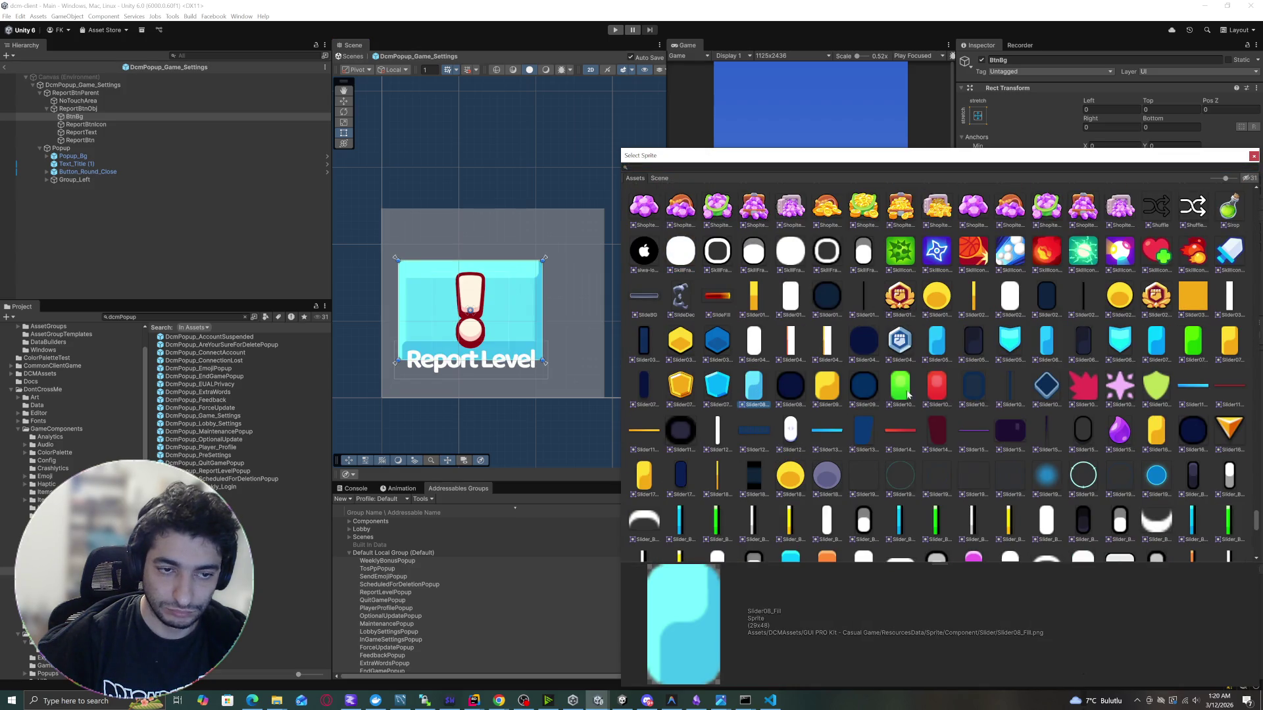
pyautogui.scroll(-4, 840, 394)
pyautogui.click(787, 395)
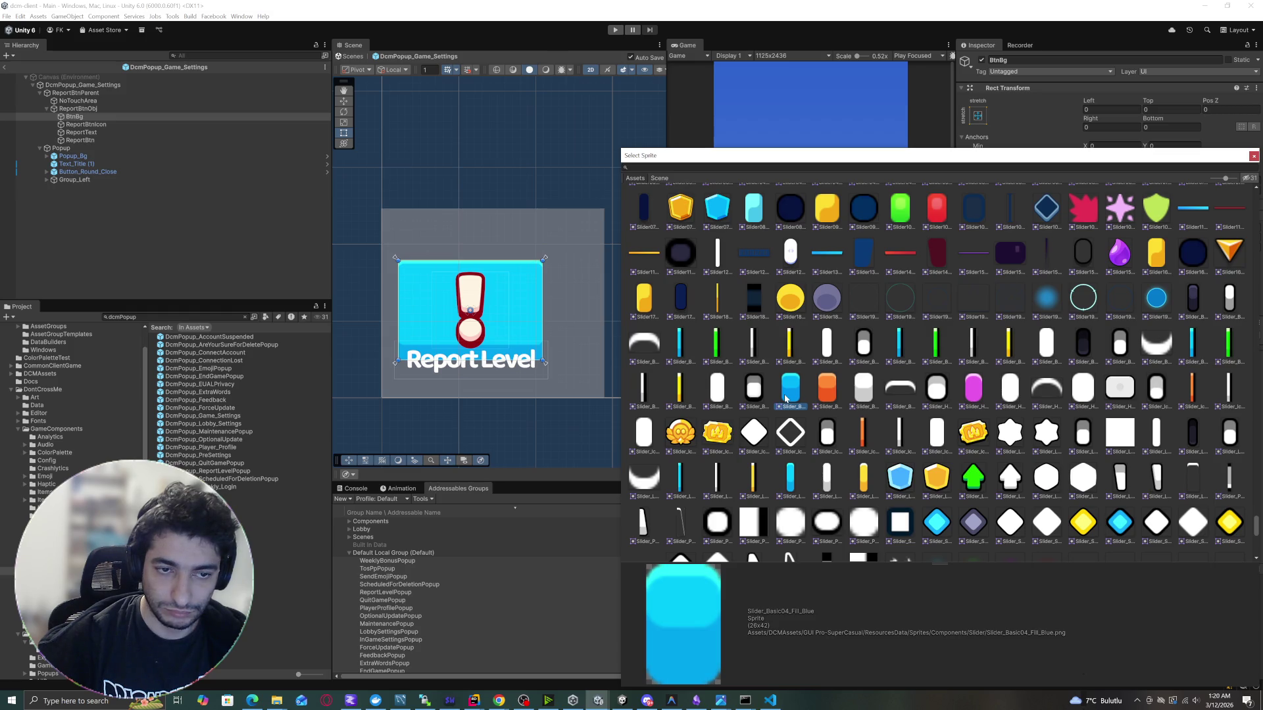
pyautogui.click(936, 389)
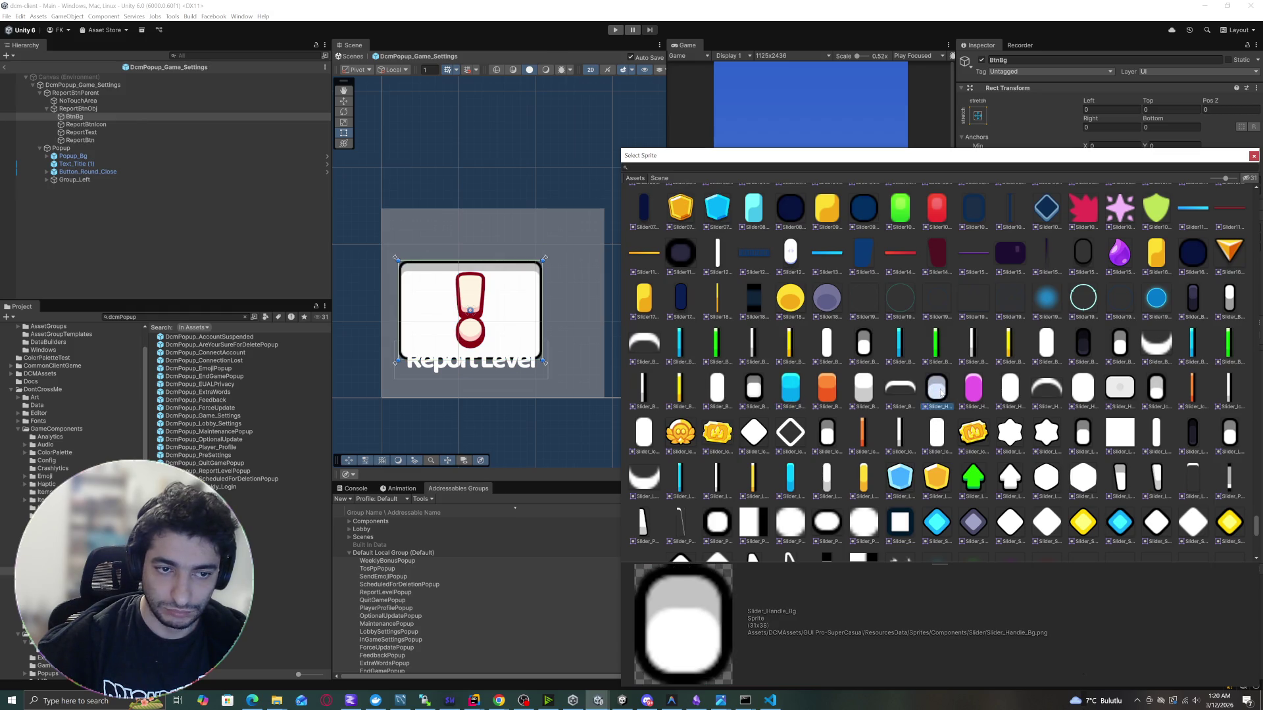
pyautogui.click(1254, 157)
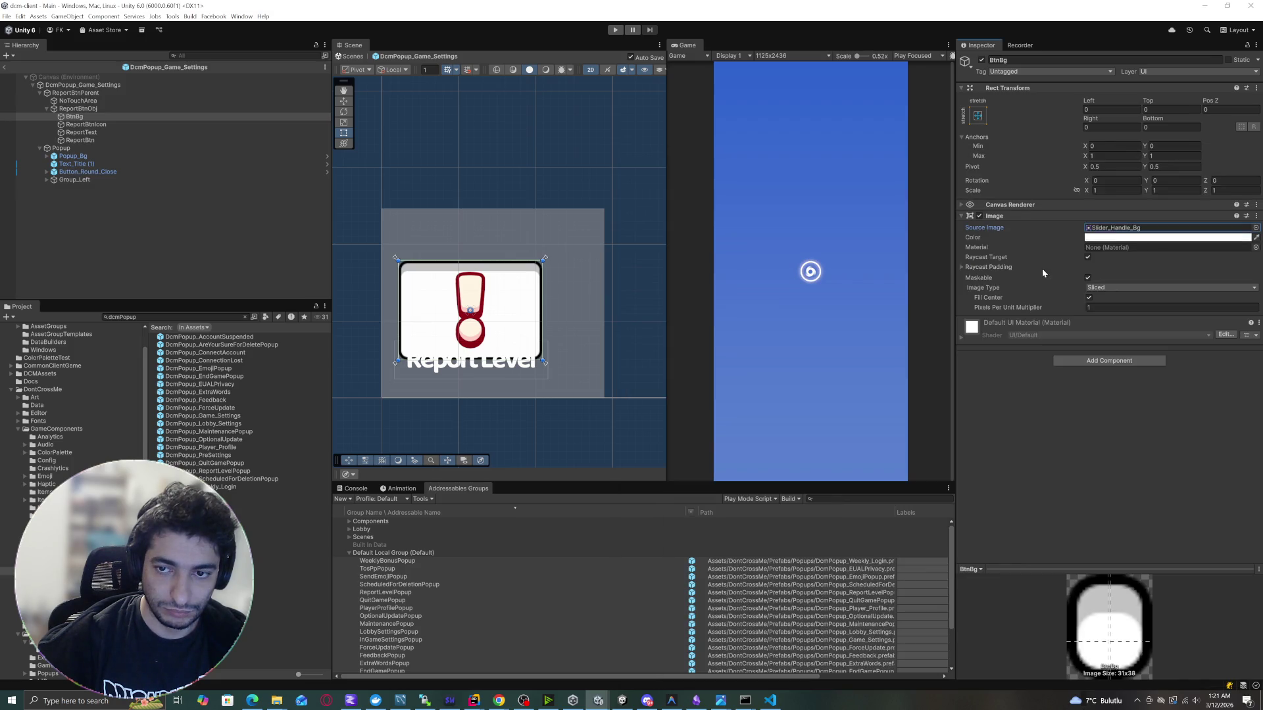
# Change BtnBg's Image Color from cyan to golden orange FFB200 in the colour picker.
pyautogui.click(1108, 238)
pyautogui.moveTo(1135, 287); pyautogui.dragTo(1188, 288)
pyautogui.scroll(-2, 570, 275)
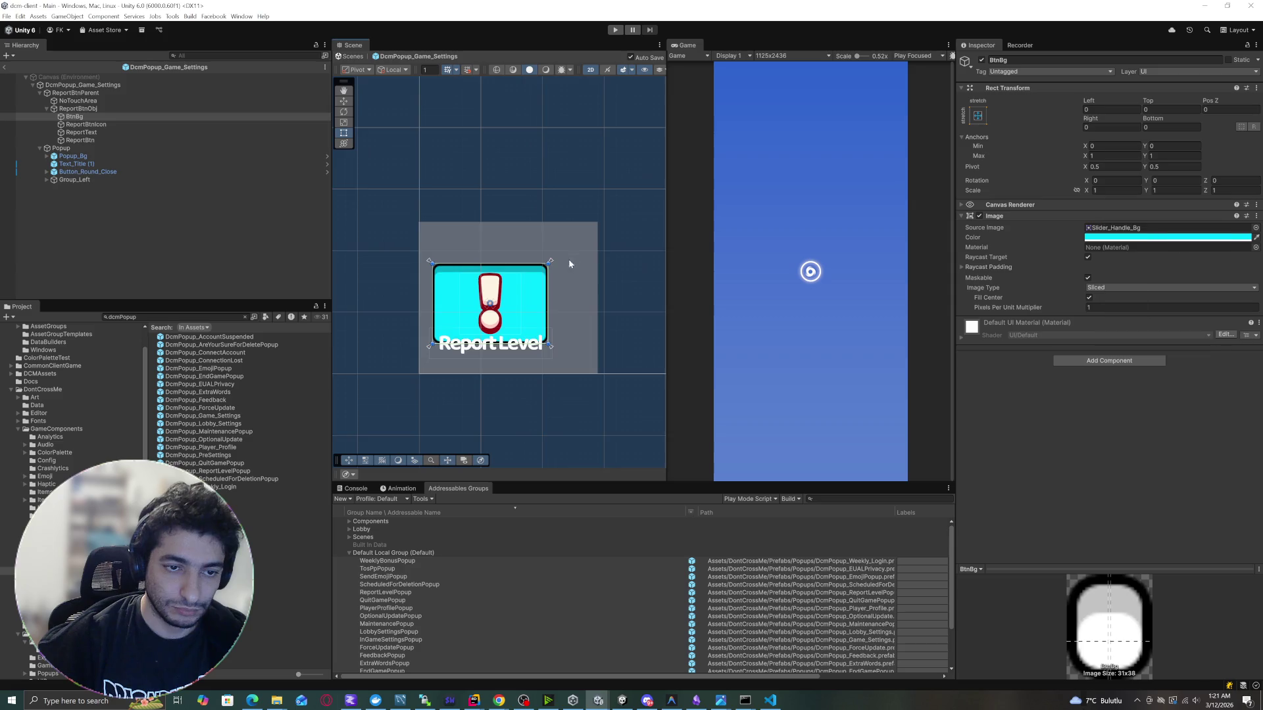
pyautogui.moveTo(572, 260); pyautogui.dragTo(529, 298)
pyautogui.click(1118, 238)
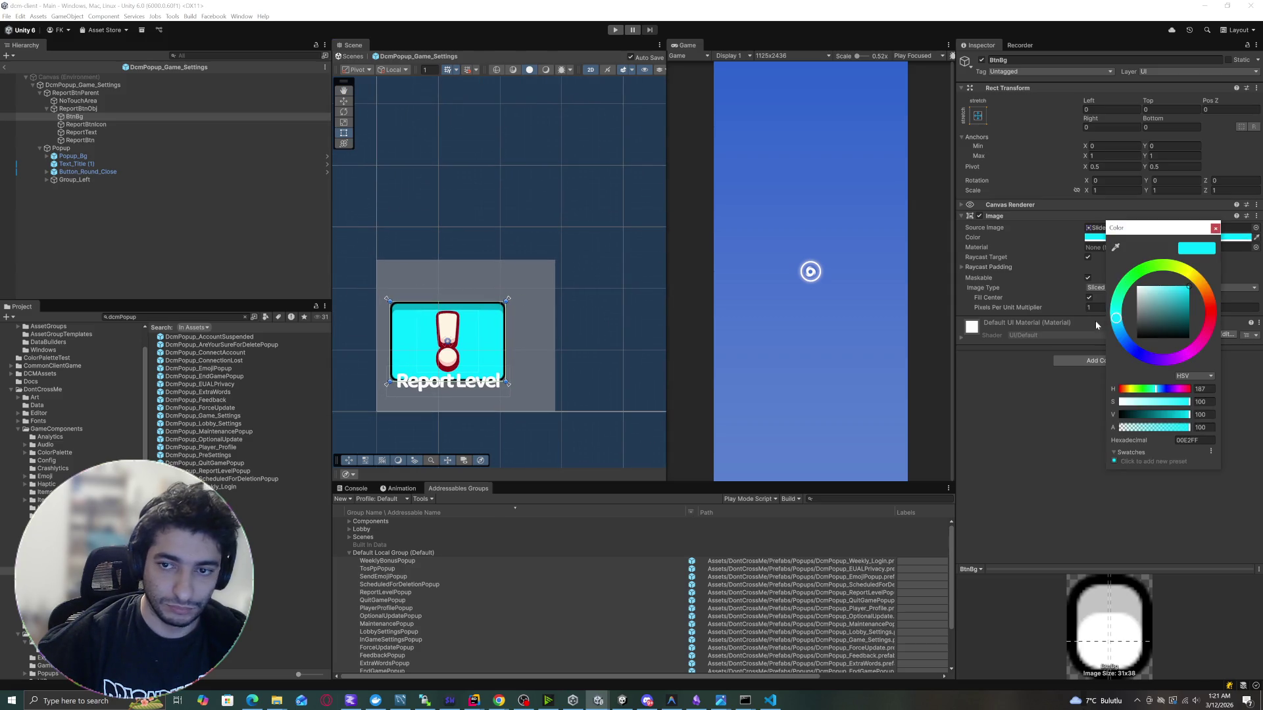
pyautogui.moveTo(1203, 252)
pyautogui.mouseDown()
pyautogui.moveTo(1216, 286)
pyautogui.moveTo(1179, 255)
pyautogui.moveTo(1198, 290)
pyautogui.mouseUp()
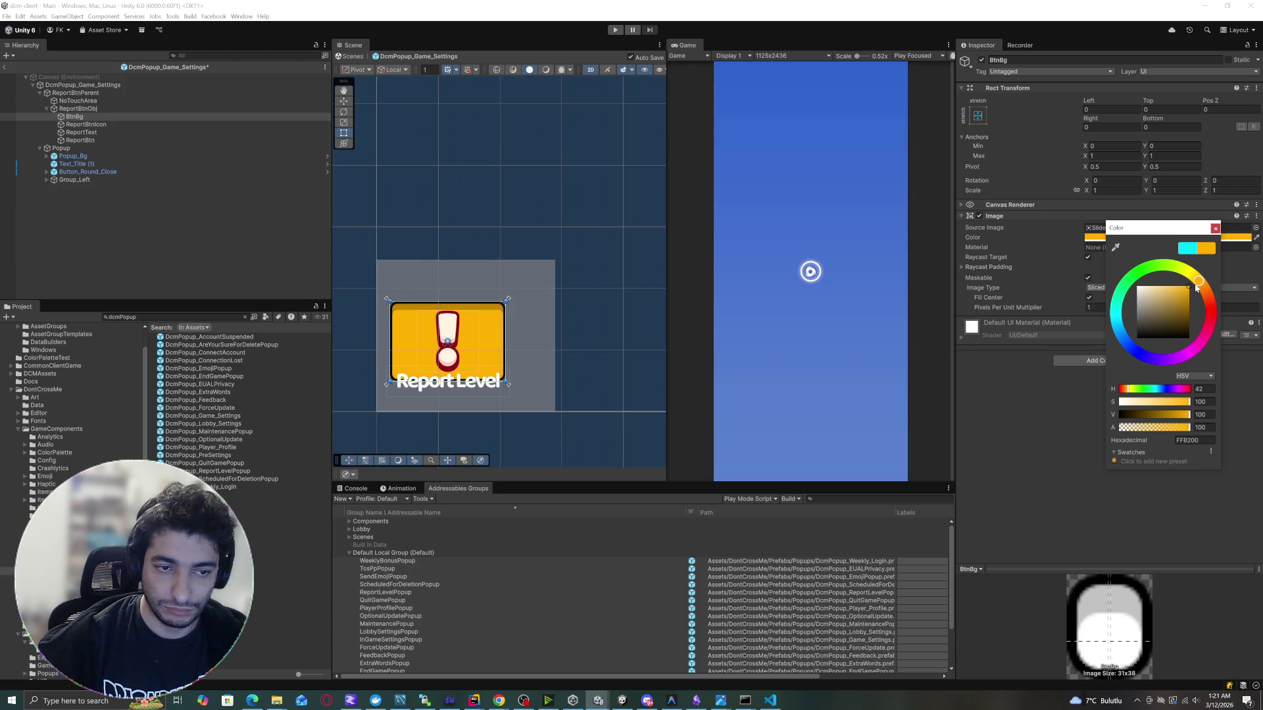
pyautogui.click(208, 265)
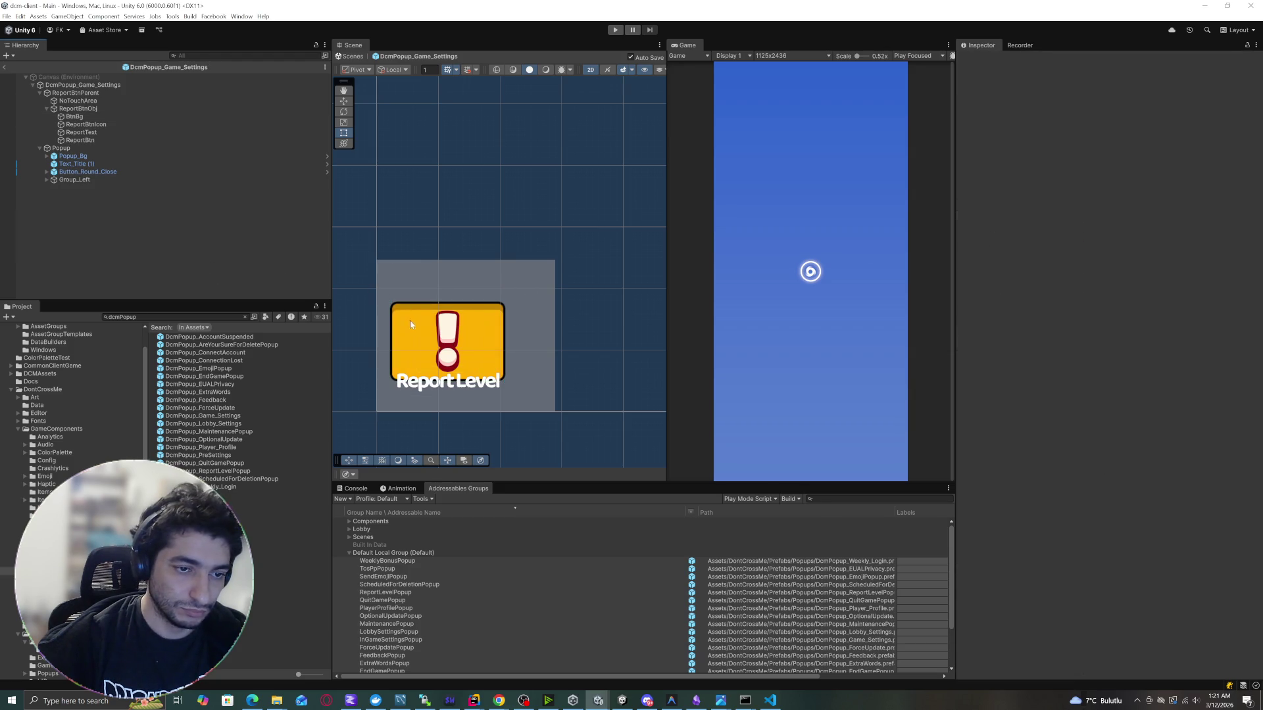
# Bring the Game Settings popup into view and select ReportBtnObj under ReportBtnParent.
pyautogui.scroll(5, 421, 251)
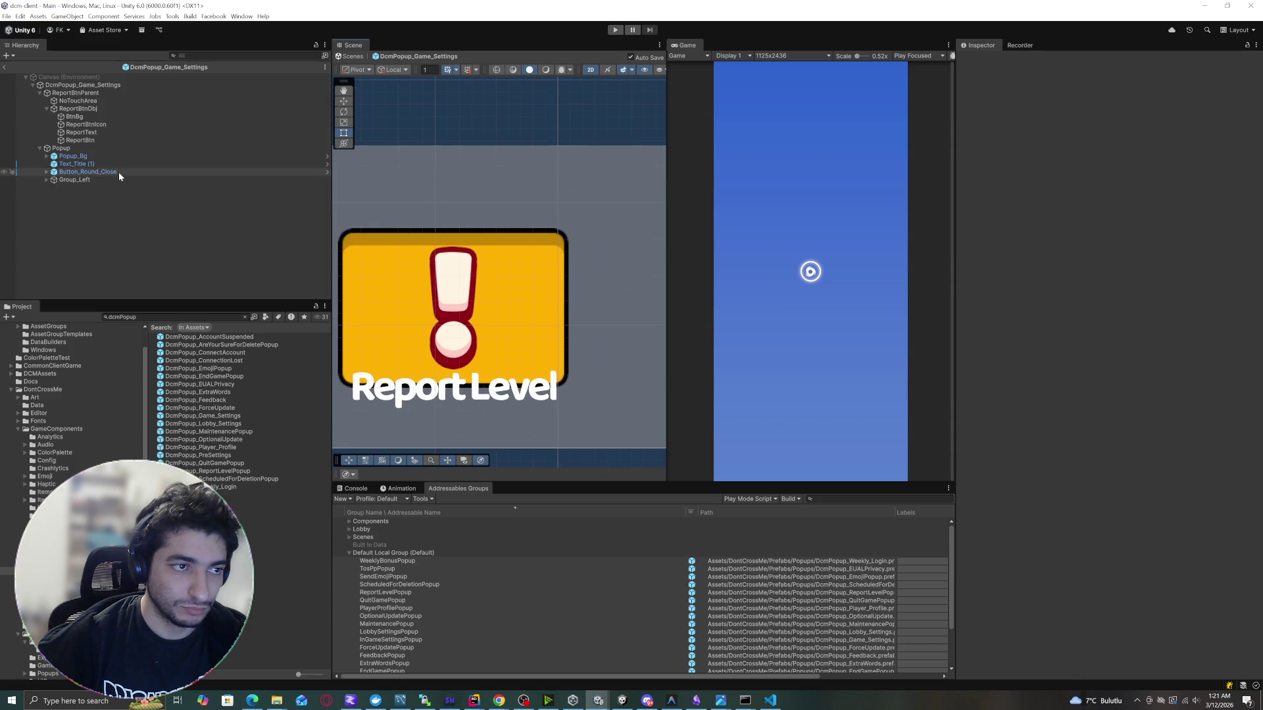
pyautogui.click(92, 164)
pyautogui.scroll(-2, 472, 246)
pyautogui.scroll(-4, 472, 250)
pyautogui.moveTo(503, 231)
pyautogui.mouseDown()
pyautogui.moveTo(464, 425)
pyautogui.moveTo(480, 282)
pyautogui.mouseUp()
pyautogui.scroll(-1, 480, 388)
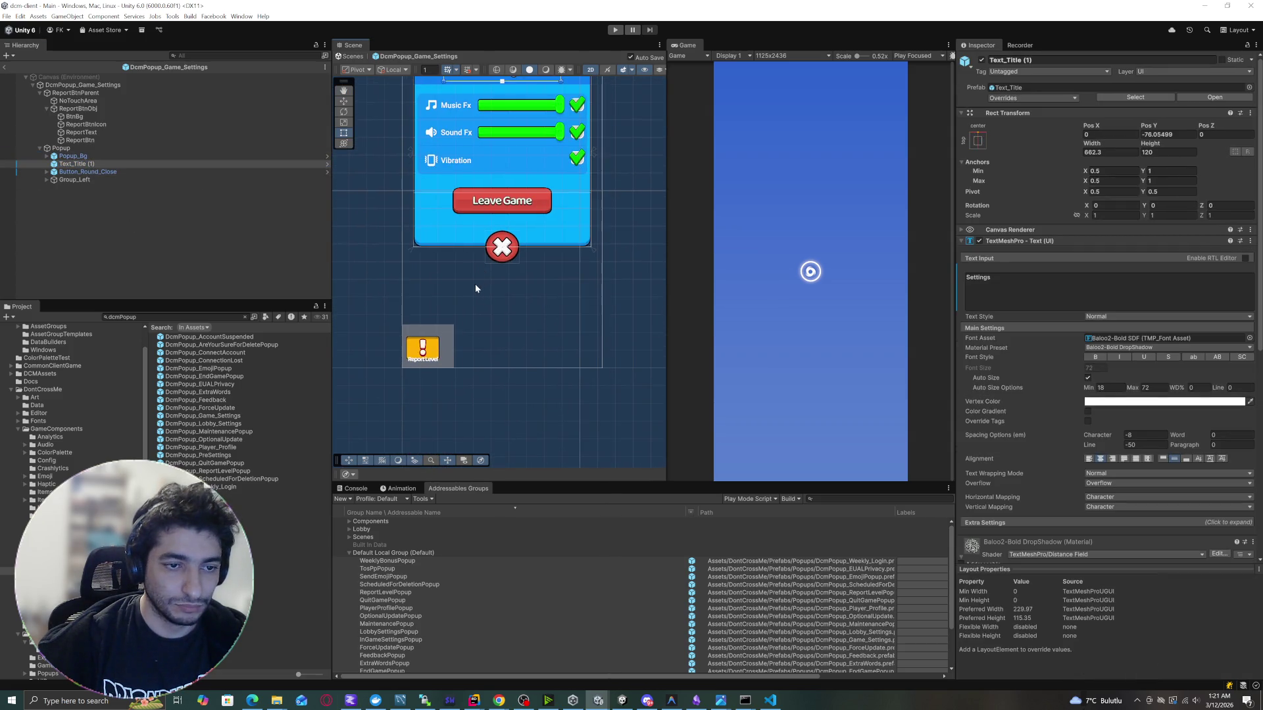
pyautogui.scroll(3, 395, 349)
pyautogui.click(66, 149)
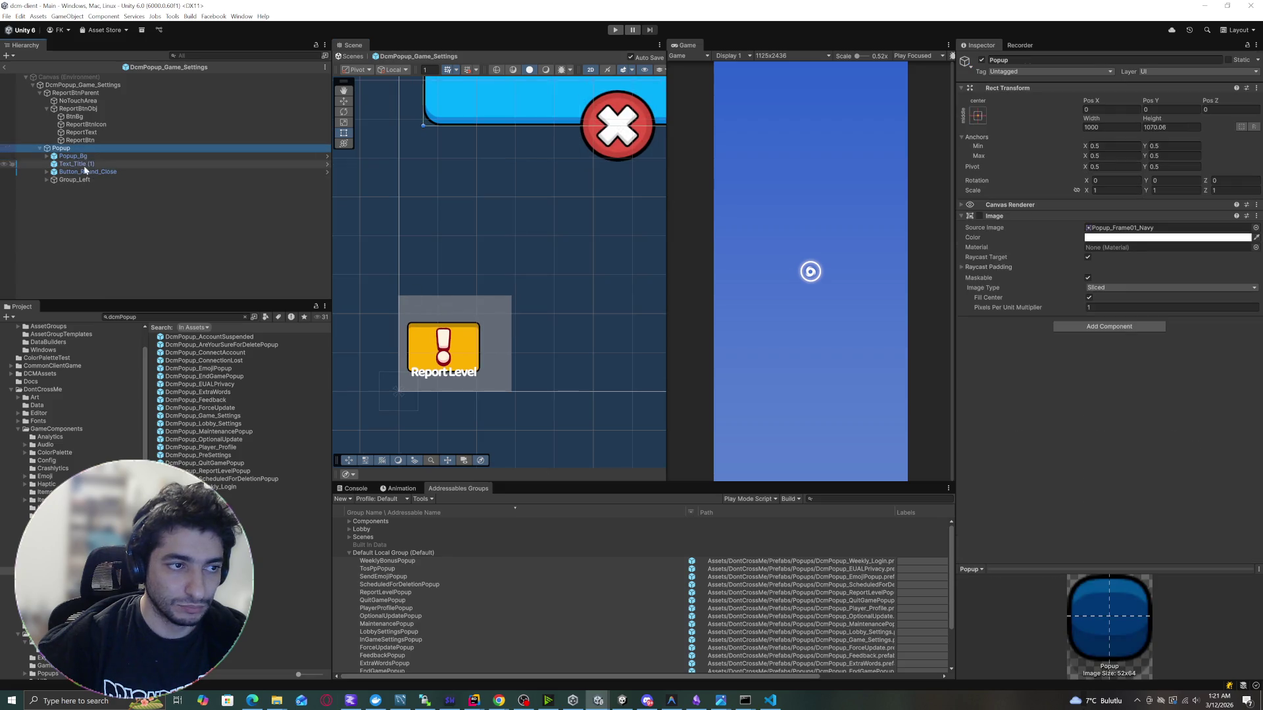
pyautogui.click(77, 93)
pyautogui.click(77, 109)
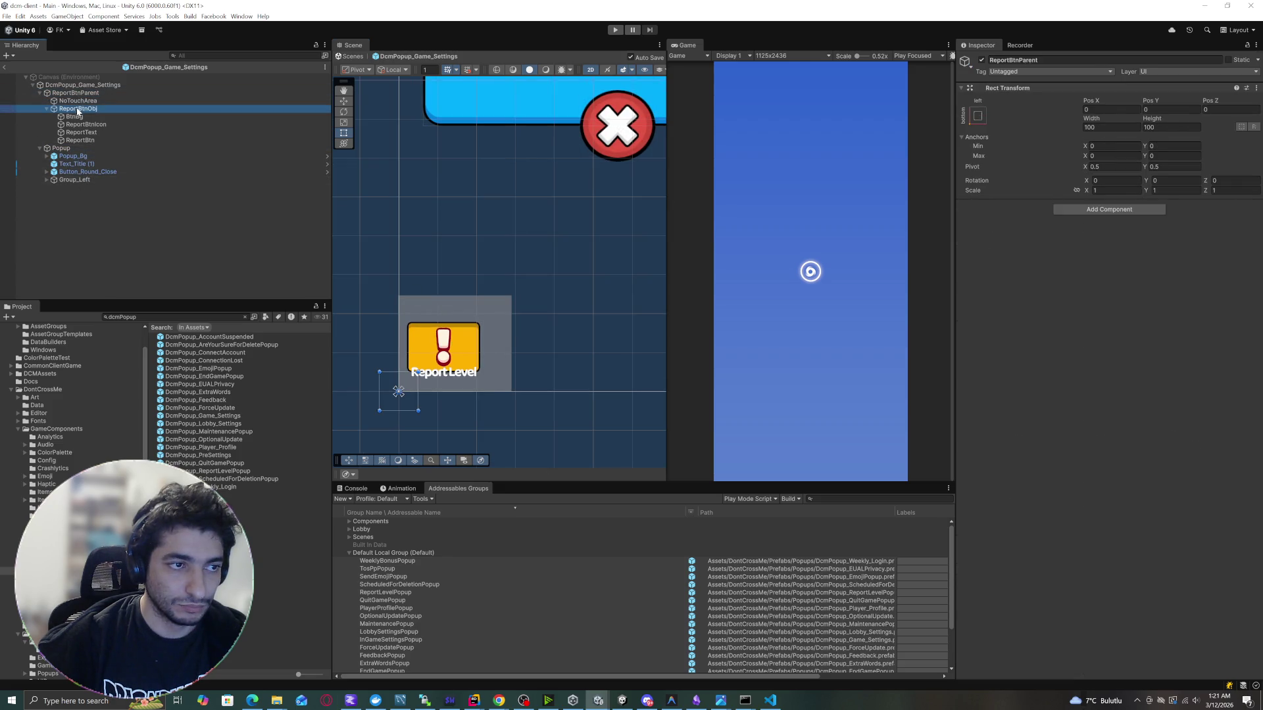
# Set ReportBtnObj's Rect Transform width to 150 and height to 120.
pyautogui.click(1111, 127)
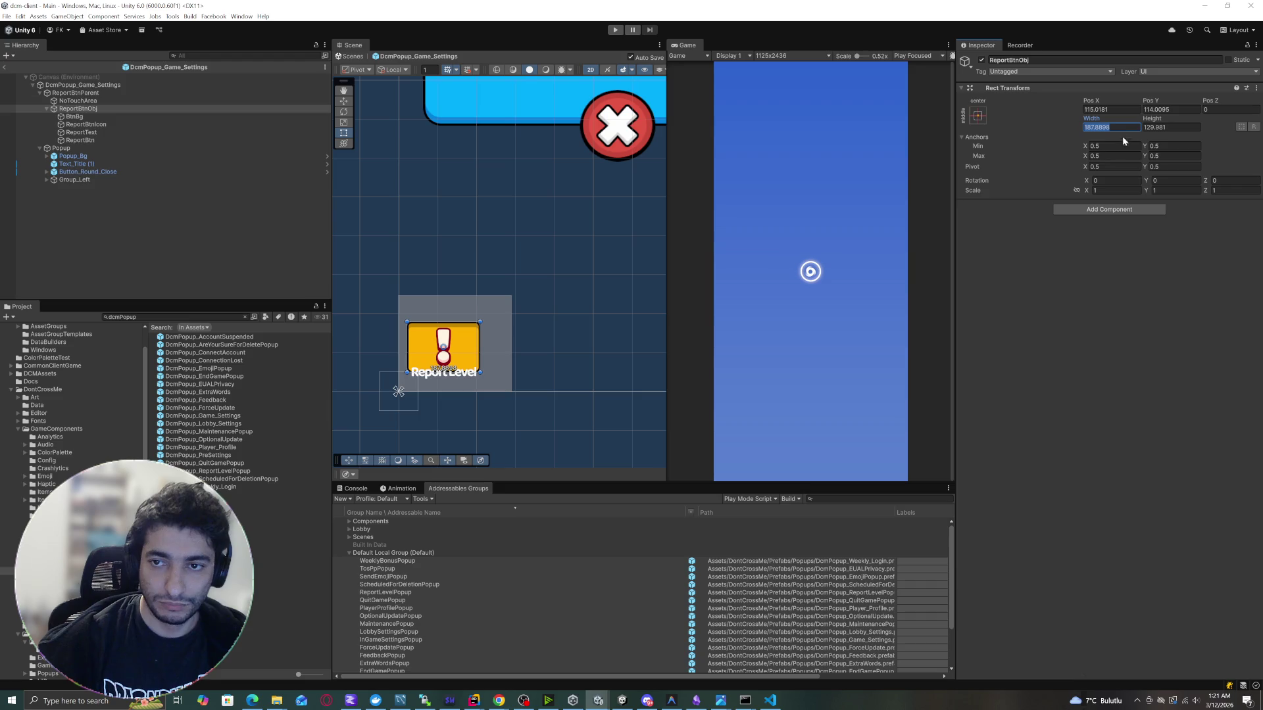
pyautogui.write('12')
pyautogui.press('BackSpace')
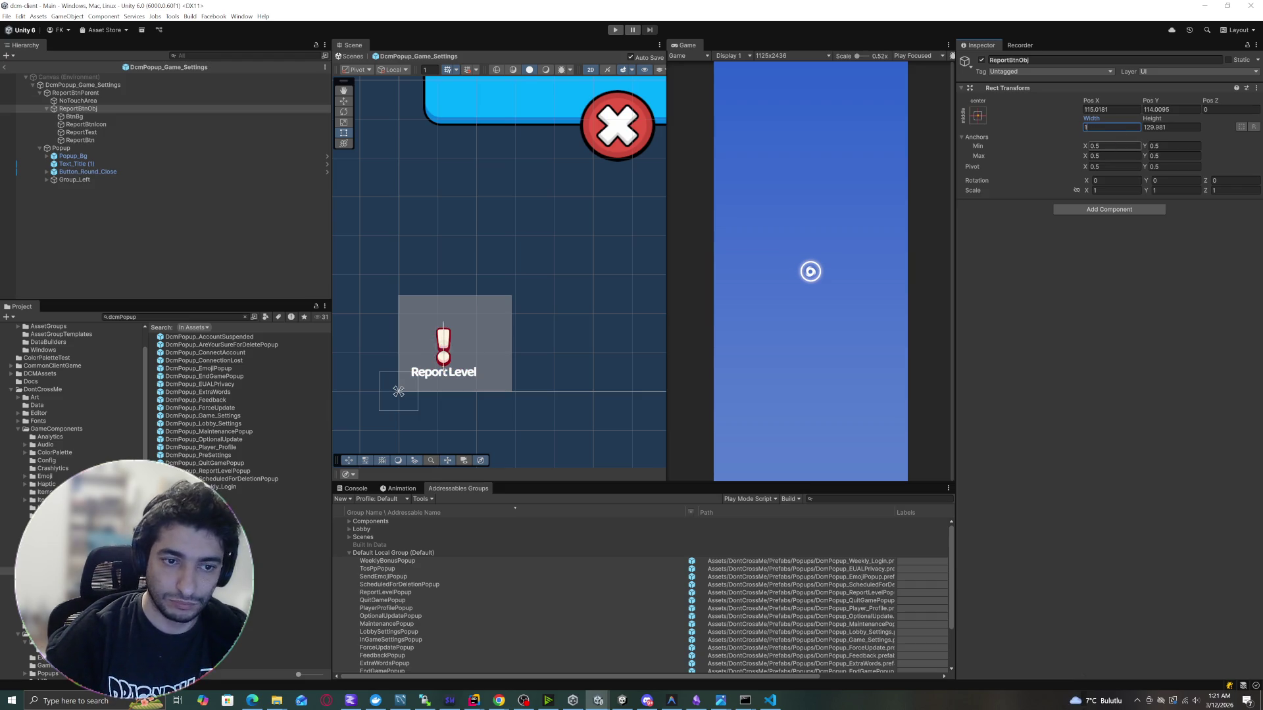
pyautogui.write('00')
pyautogui.press('Tab')
pyautogui.write('120')
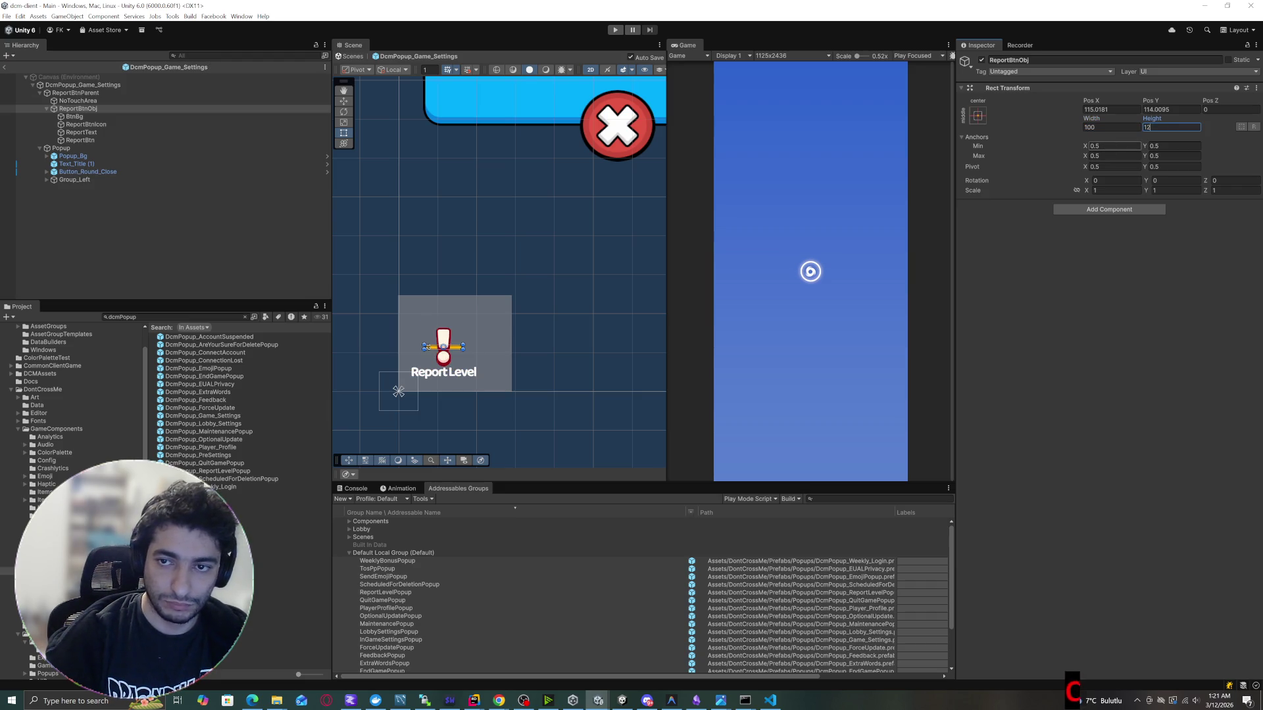
pyautogui.click(1118, 127)
pyautogui.write('120')
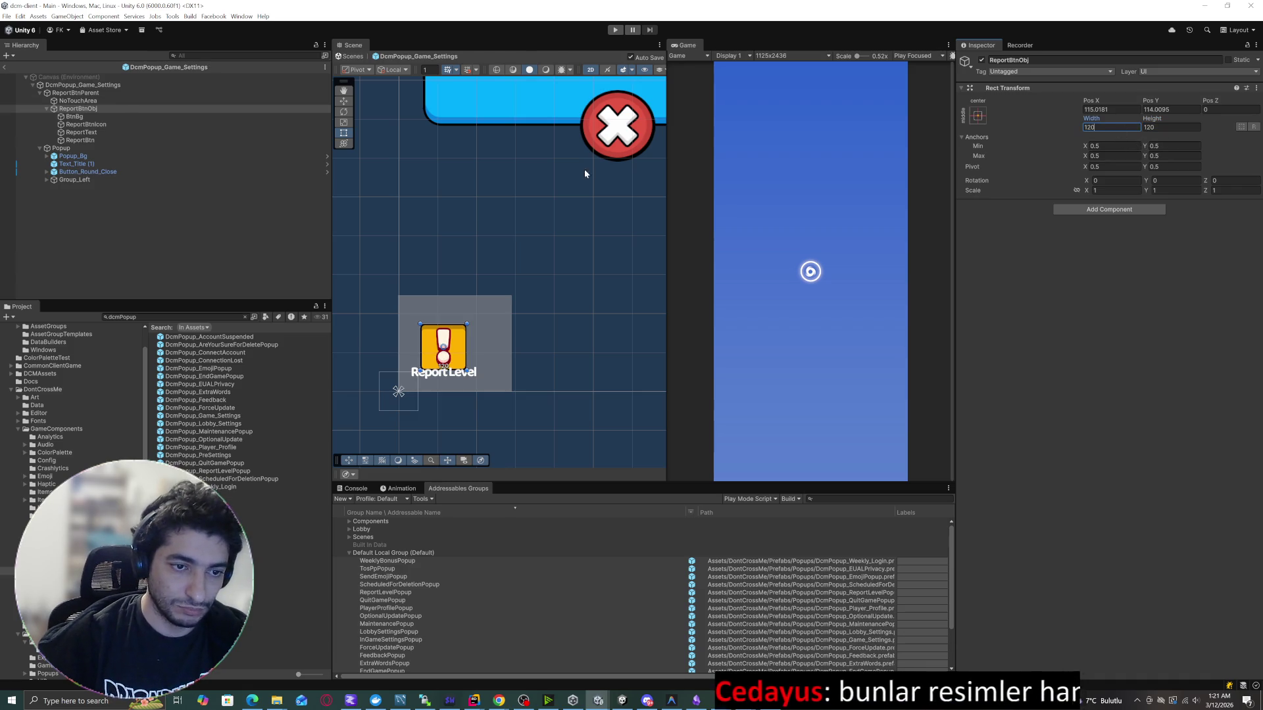
pyautogui.press('Return')
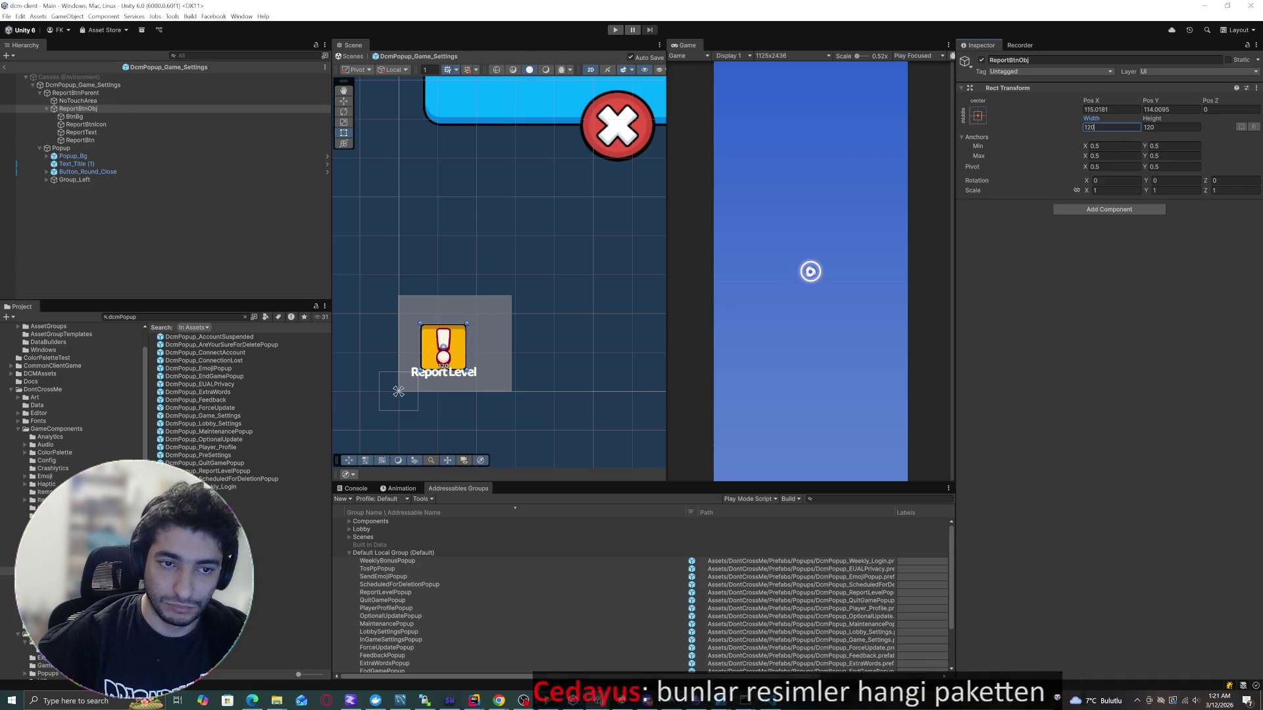
pyautogui.write('150')
pyautogui.press('Return')
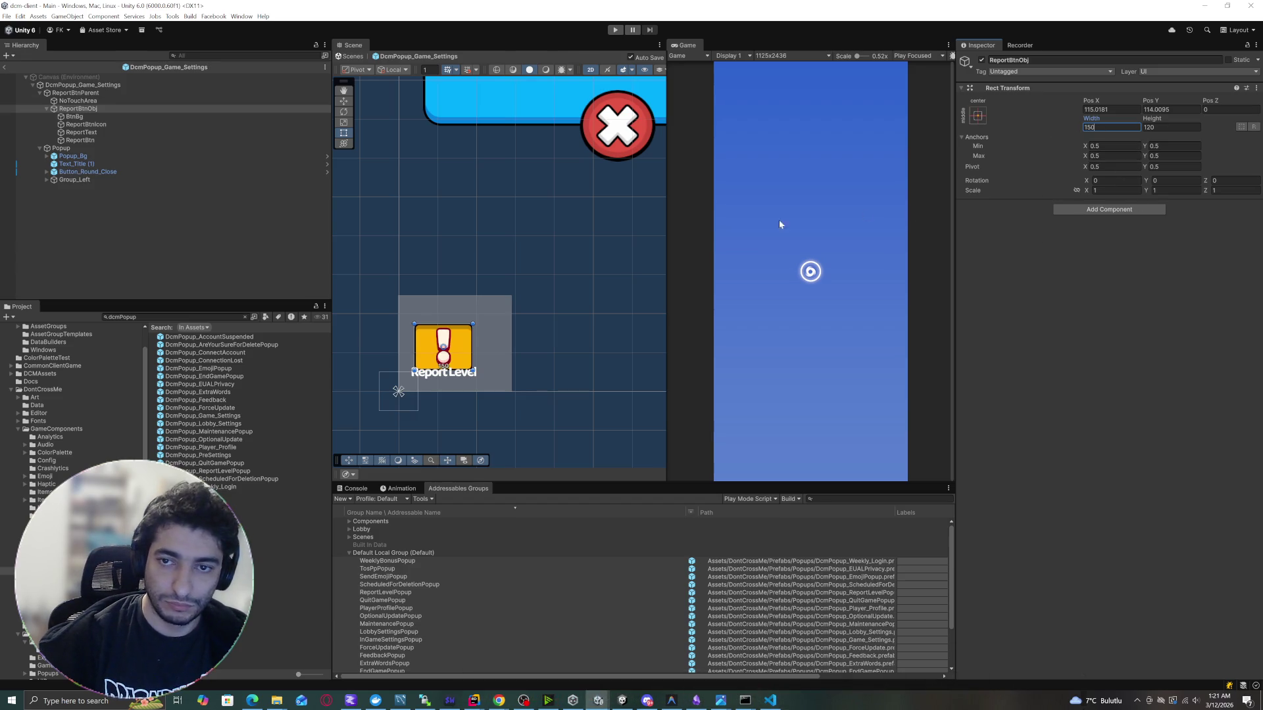
# Nudge the Report Level button slightly lower with the Move tool.
pyautogui.scroll(5, 469, 307)
pyautogui.press('w')
pyautogui.moveTo(452, 288)
pyautogui.mouseDown()
pyautogui.moveTo(456, 301)
pyautogui.moveTo(465, 294)
pyautogui.mouseUp()
# Size the ReportText box to 125 × 35.6 with Auto Size on and move it up into the button.
pyautogui.click(92, 132)
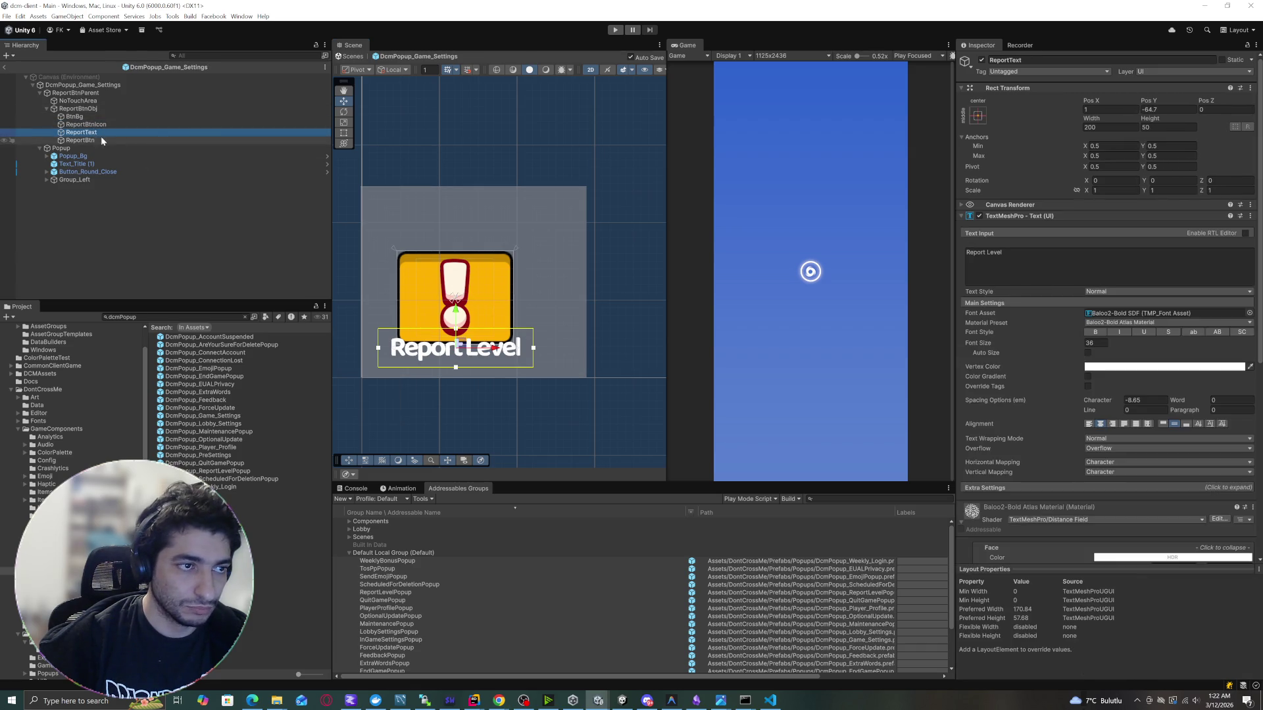
pyautogui.press('f')
pyautogui.click(1095, 343)
pyautogui.write('24')
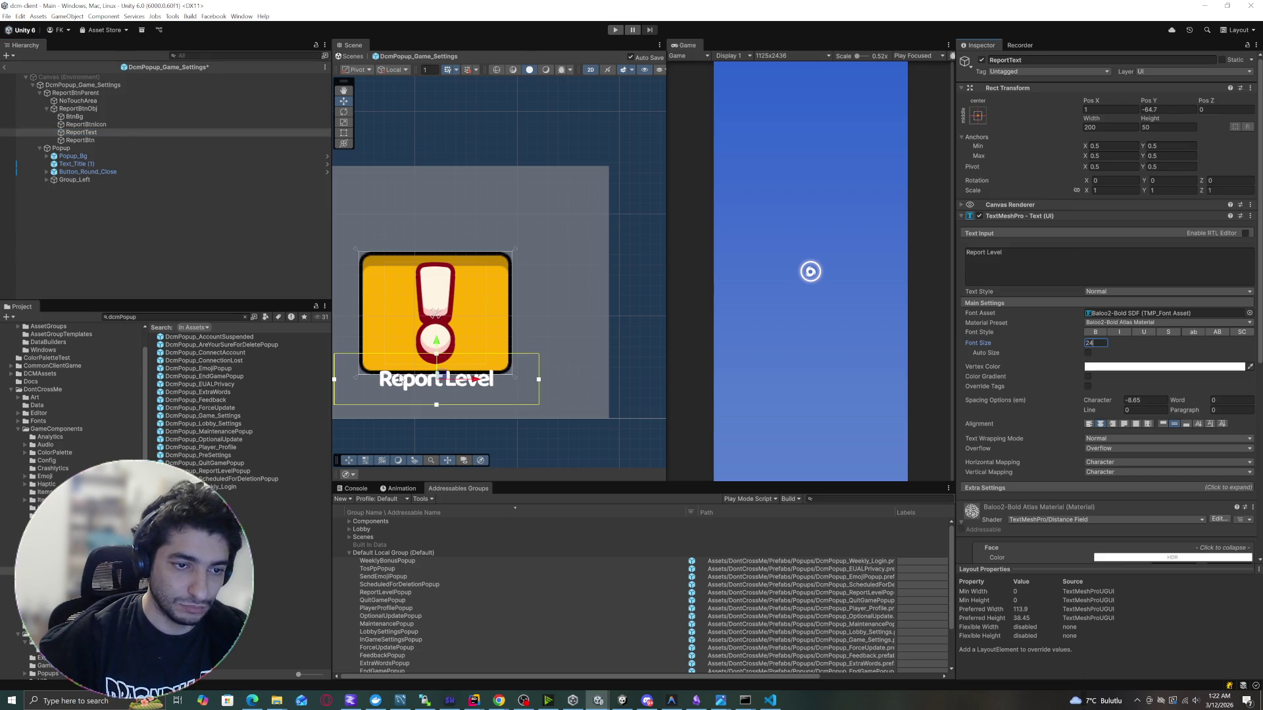
pyautogui.moveTo(1092, 119); pyautogui.dragTo(908, 119)
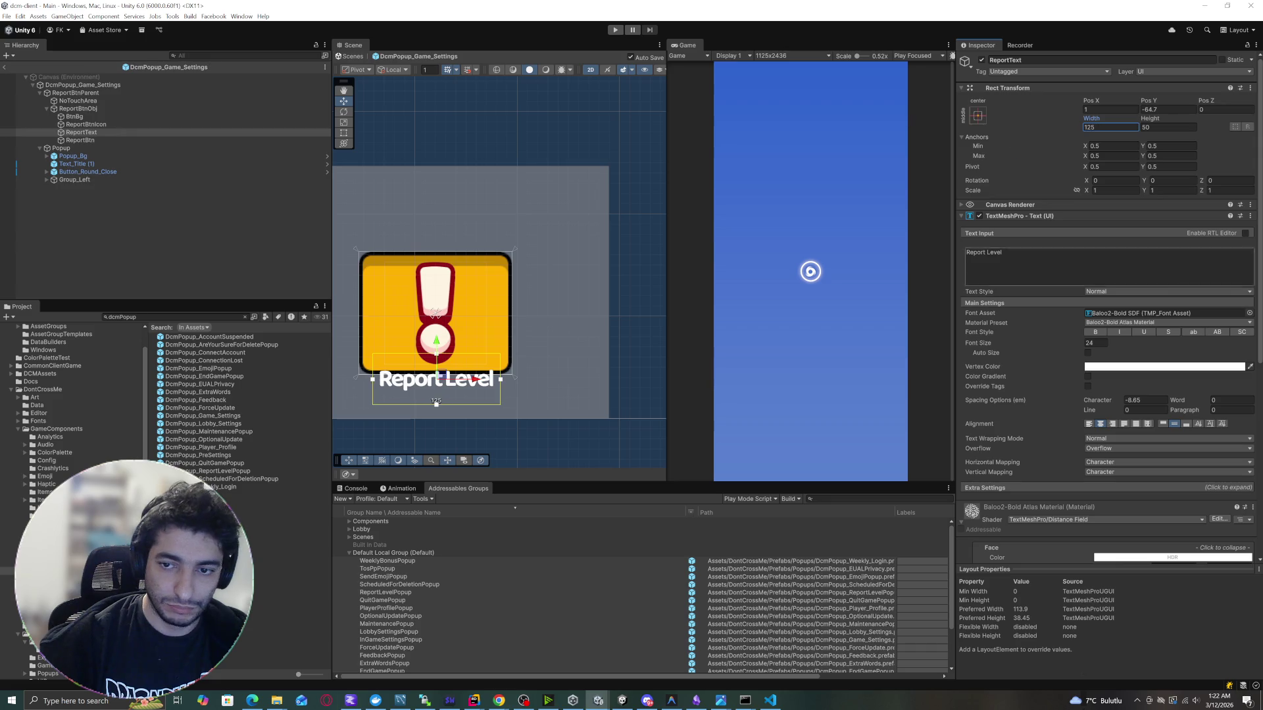
pyautogui.click(1087, 353)
pyautogui.moveTo(1150, 119); pyautogui.dragTo(1141, 127)
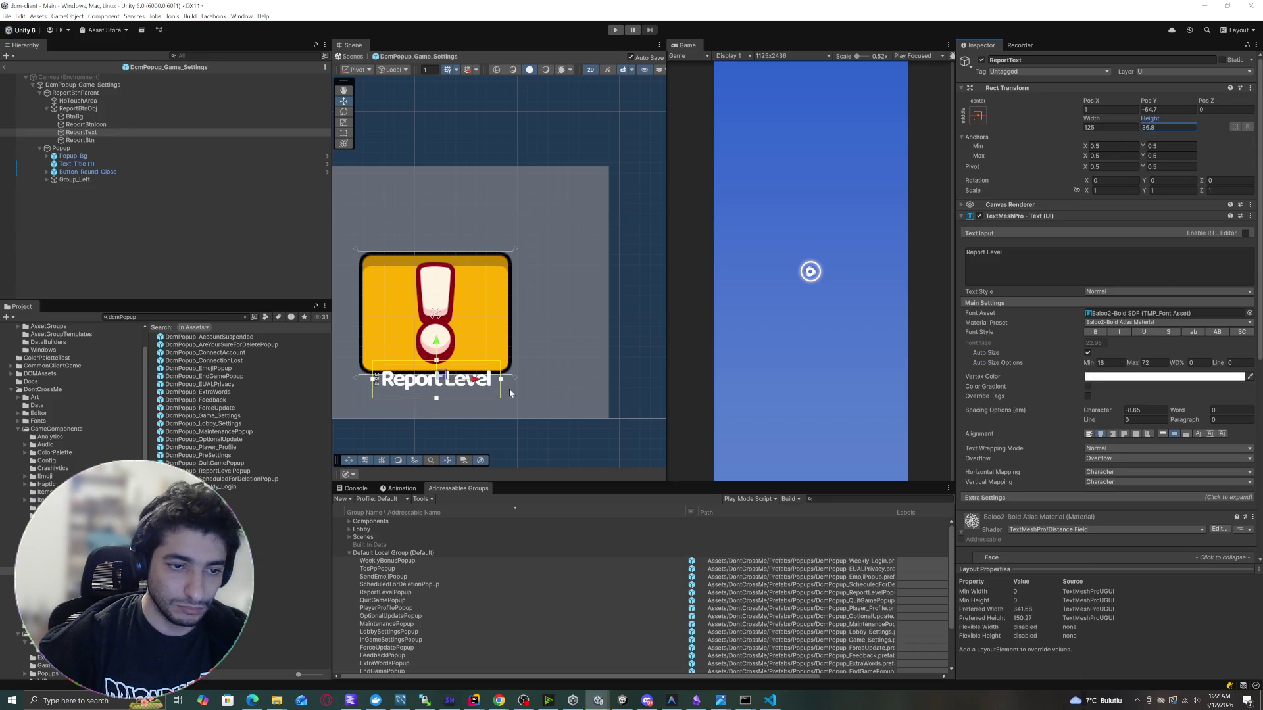
pyautogui.moveTo(442, 376); pyautogui.dragTo(445, 347)
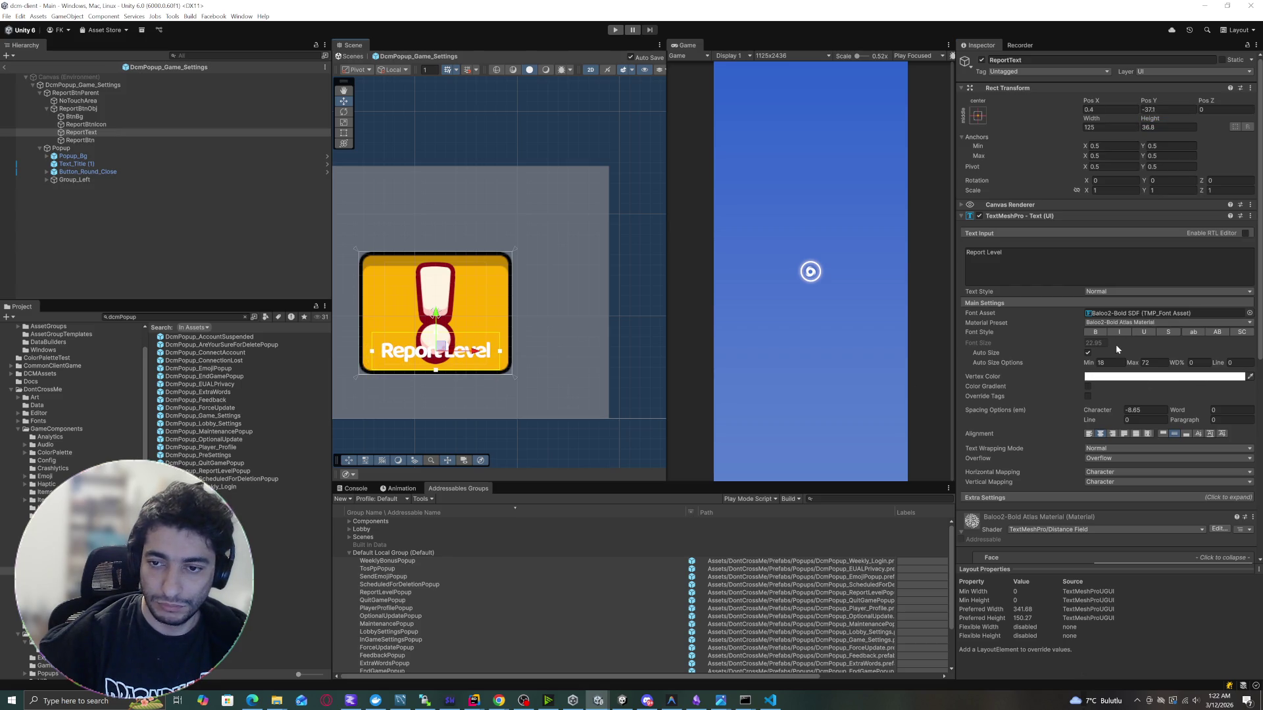
# Try the Baloo2-Bold material presets and settle on Baloo2-Bold TipText for the label.
pyautogui.click(1141, 323)
pyautogui.click(1114, 340)
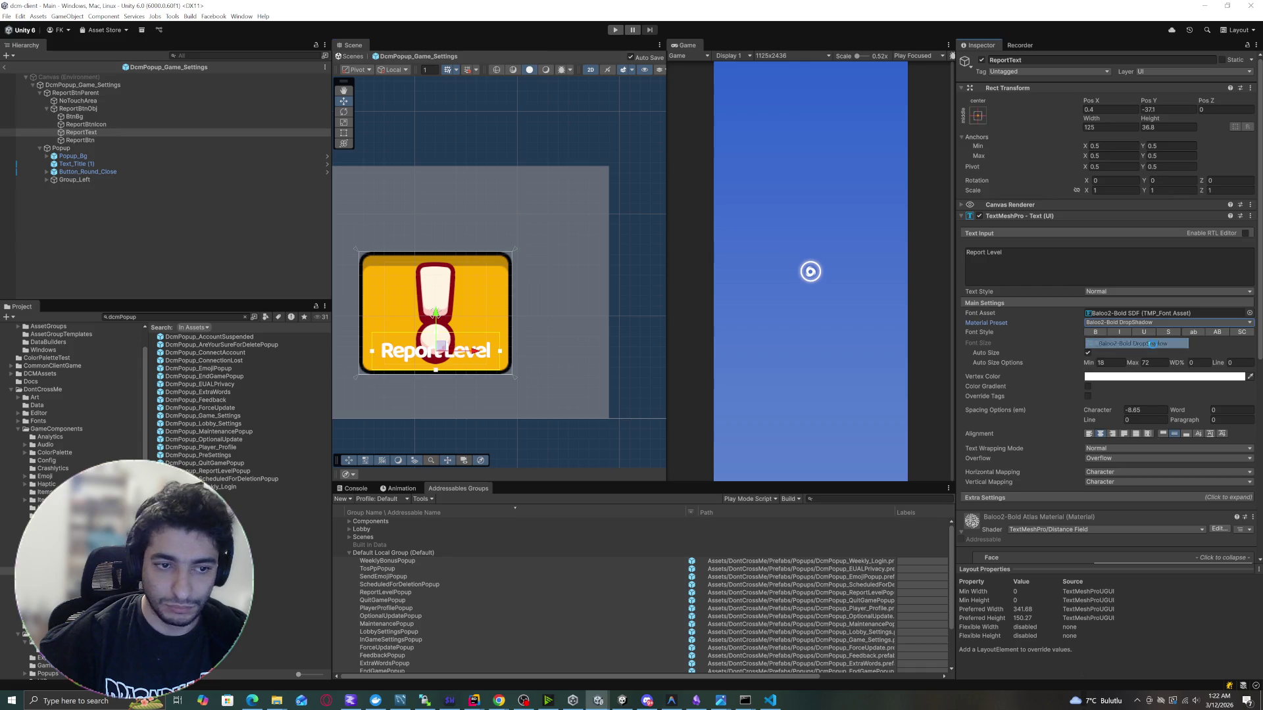
pyautogui.click(1143, 323)
pyautogui.click(1131, 355)
pyautogui.click(1116, 323)
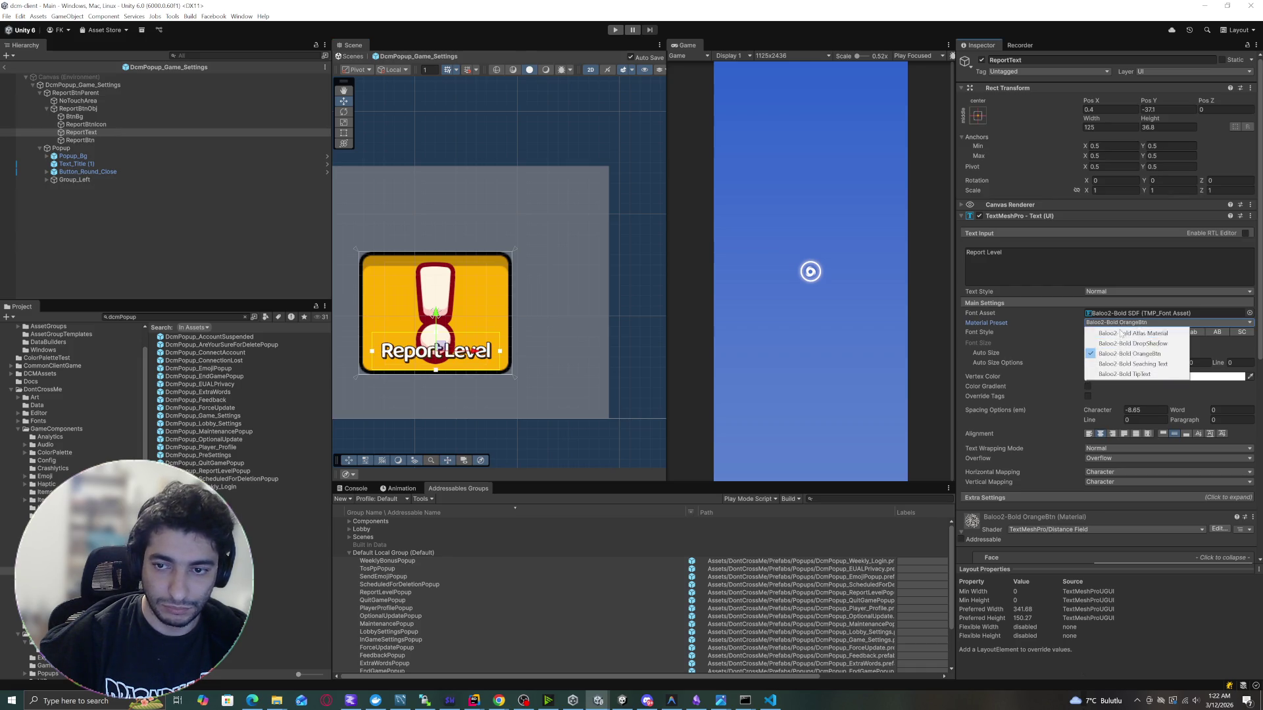
pyautogui.click(1118, 363)
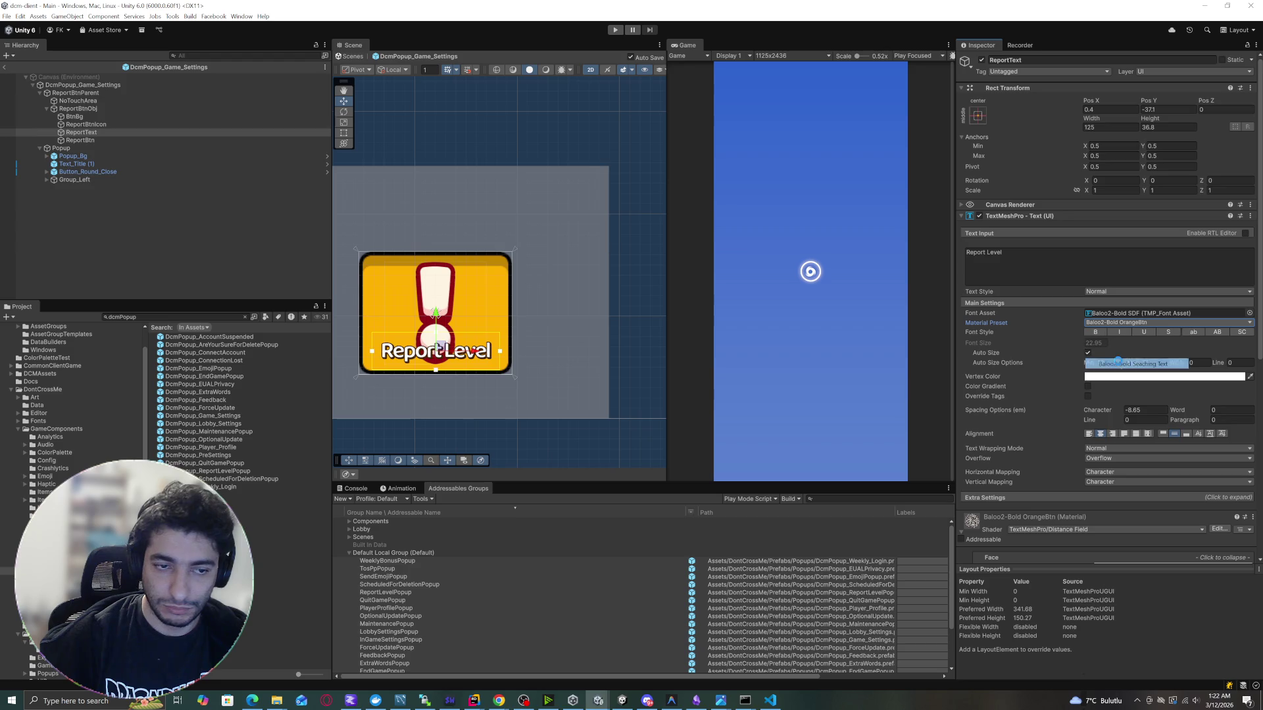
pyautogui.click(1111, 323)
pyautogui.click(1121, 371)
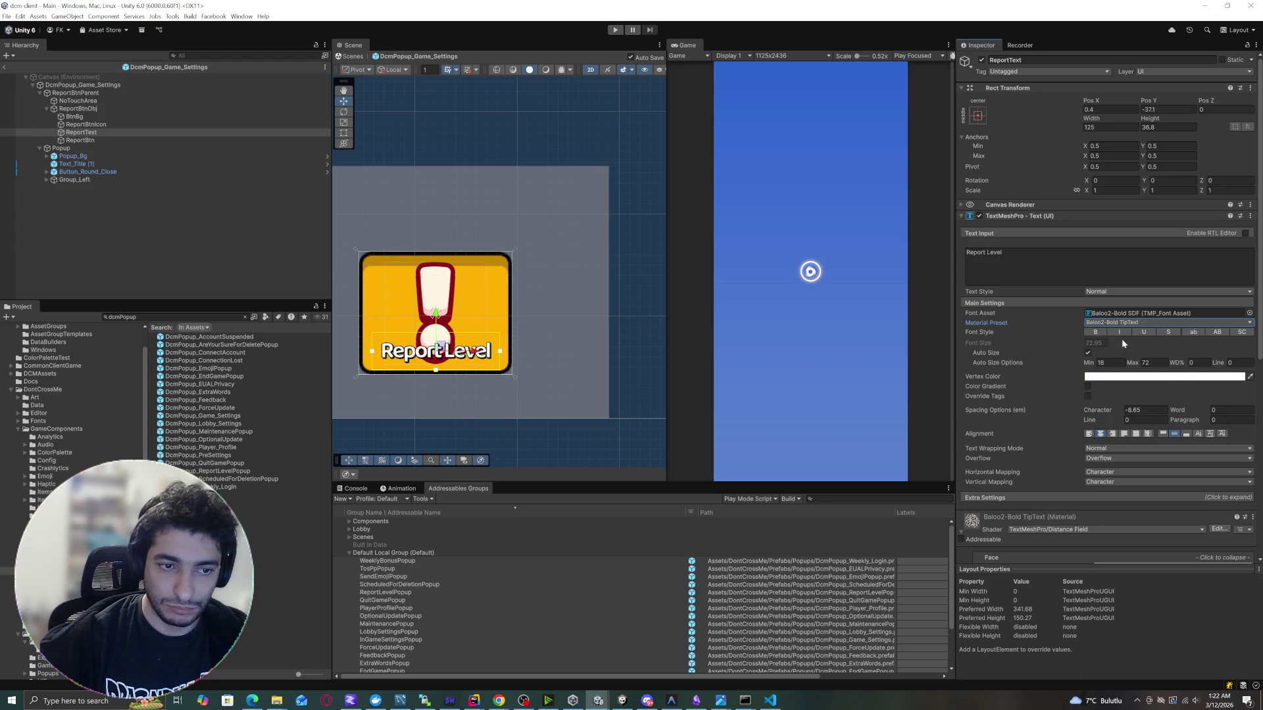
pyautogui.moveTo(458, 357); pyautogui.dragTo(459, 357)
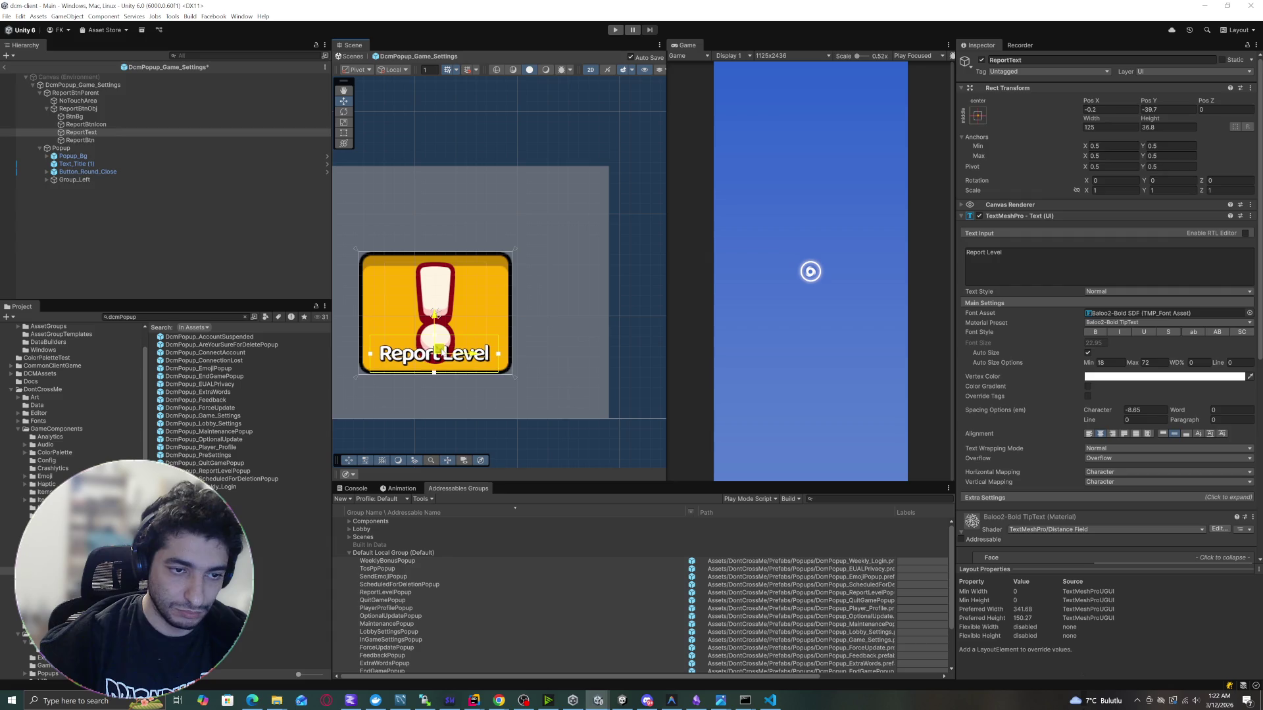
pyautogui.click(80, 141)
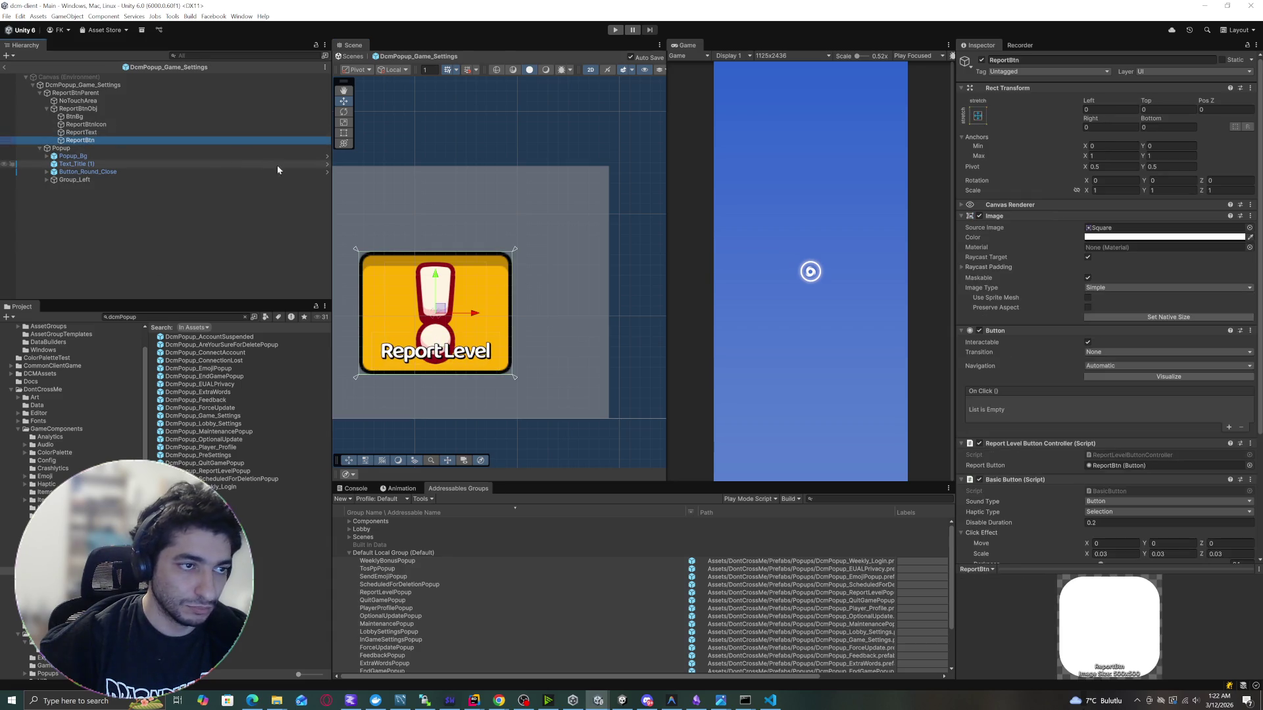
# Resize the ReportBtnIcon exclamation to about 82.6 × 65.9 and save the prefab.
pyautogui.click(86, 124)
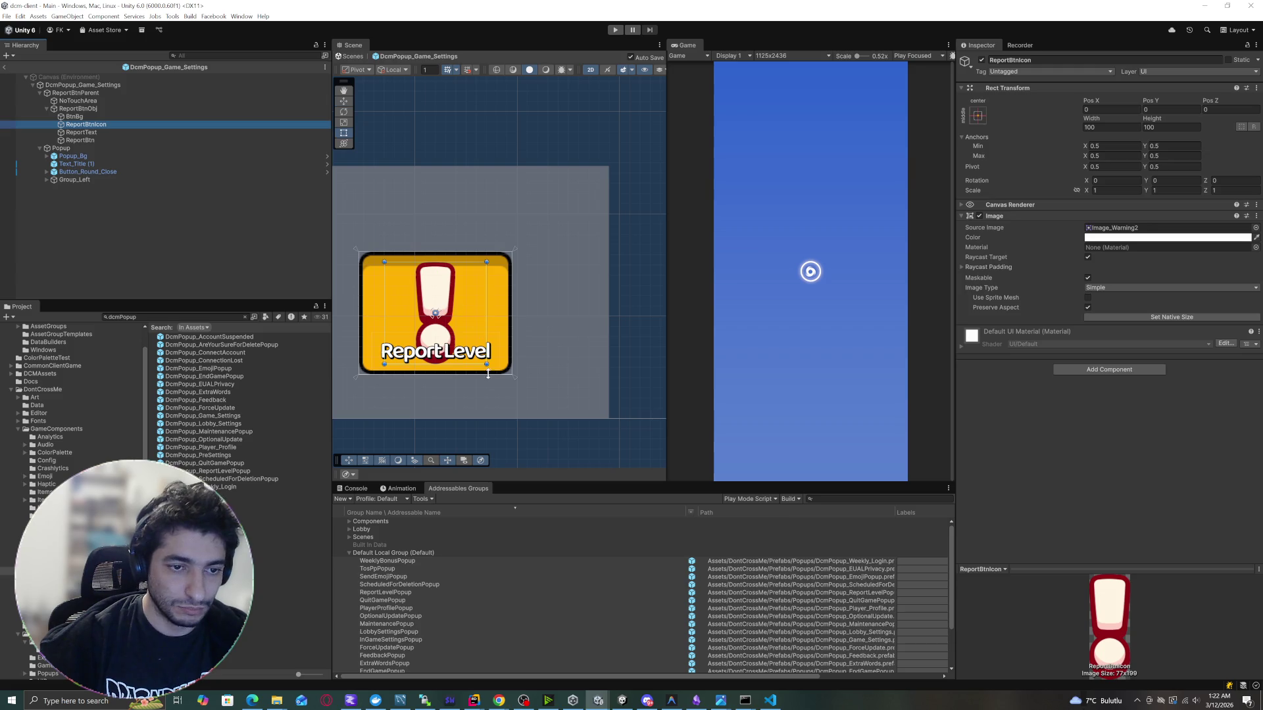
pyautogui.moveTo(487, 365)
pyautogui.mouseDown()
pyautogui.moveTo(450, 330)
pyautogui.moveTo(444, 301)
pyautogui.mouseUp()
pyautogui.press('w')
pyautogui.hotkey('ctrl', 's')
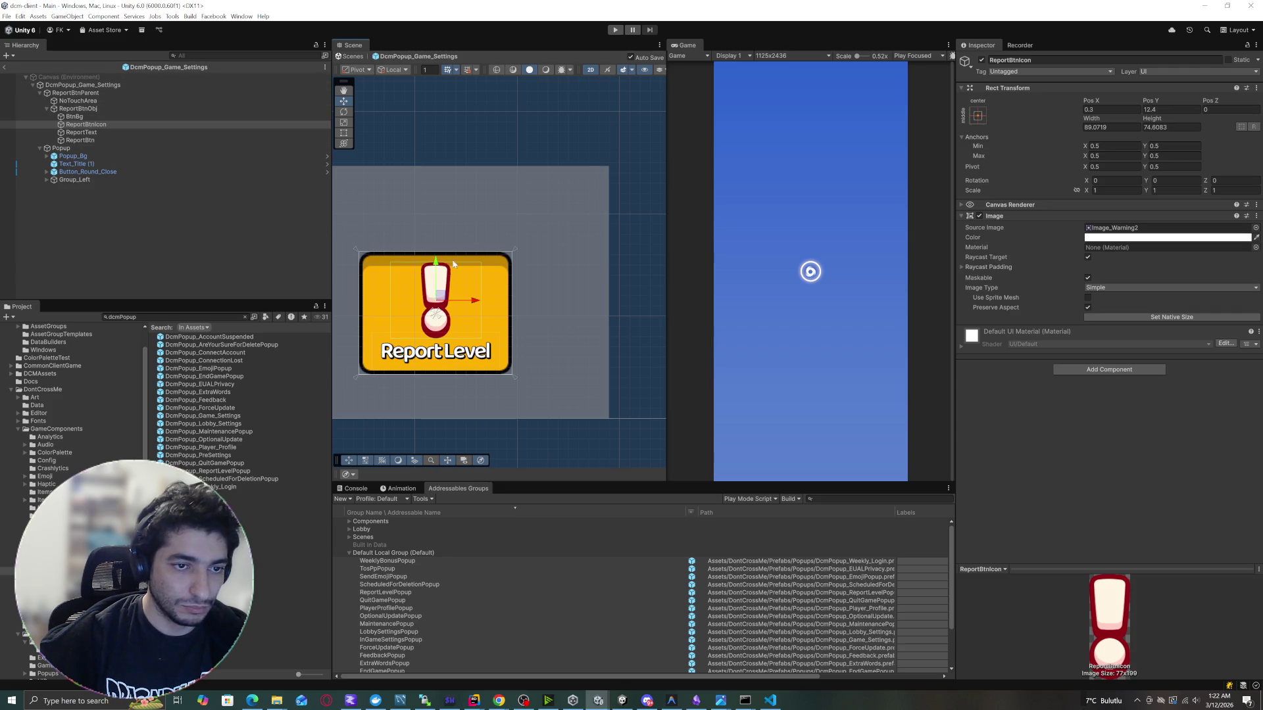
pyautogui.press('t')
pyautogui.moveTo(390, 262)
pyautogui.mouseDown()
pyautogui.moveTo(443, 302)
pyautogui.moveTo(435, 309)
pyautogui.mouseUp()
pyautogui.press('w')
pyautogui.hotkey('ctrl', 's')
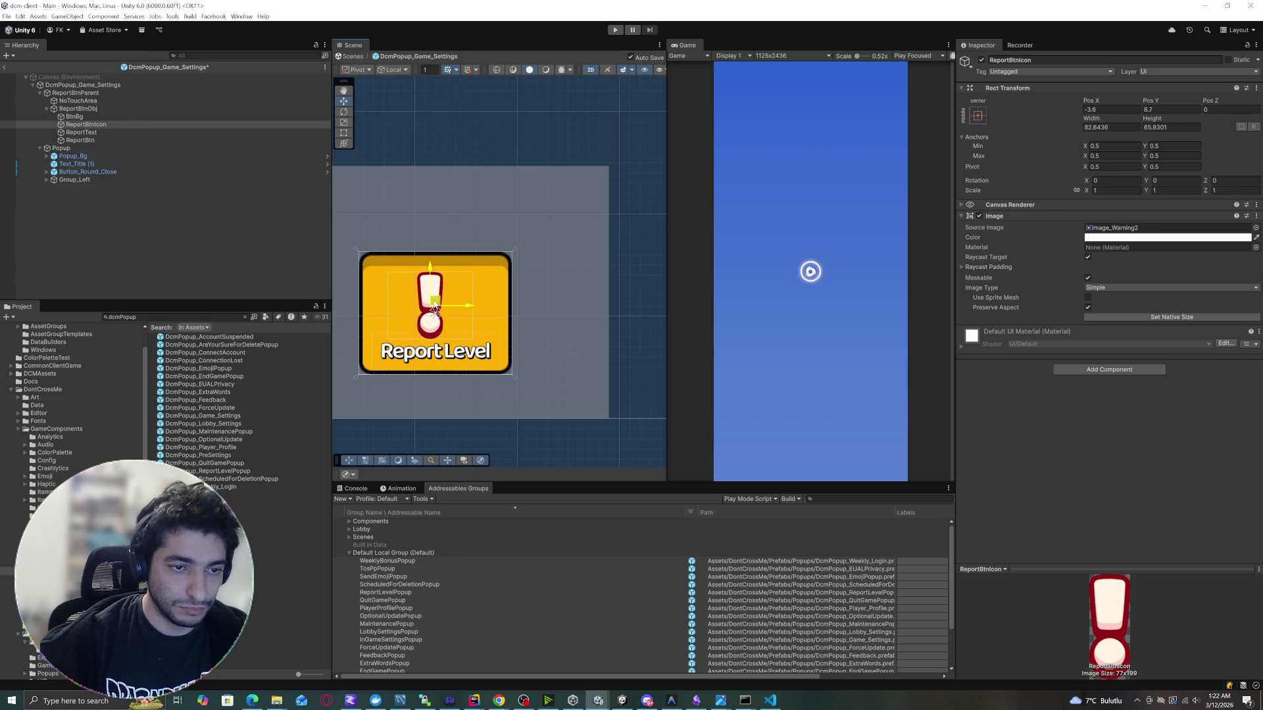
pyautogui.hotkey('ctrl', 's')
# Set NoTouchArea's Image Color alpha to 0 so the grey area is fully transparent.
pyautogui.click(138, 251)
pyautogui.click(80, 140)
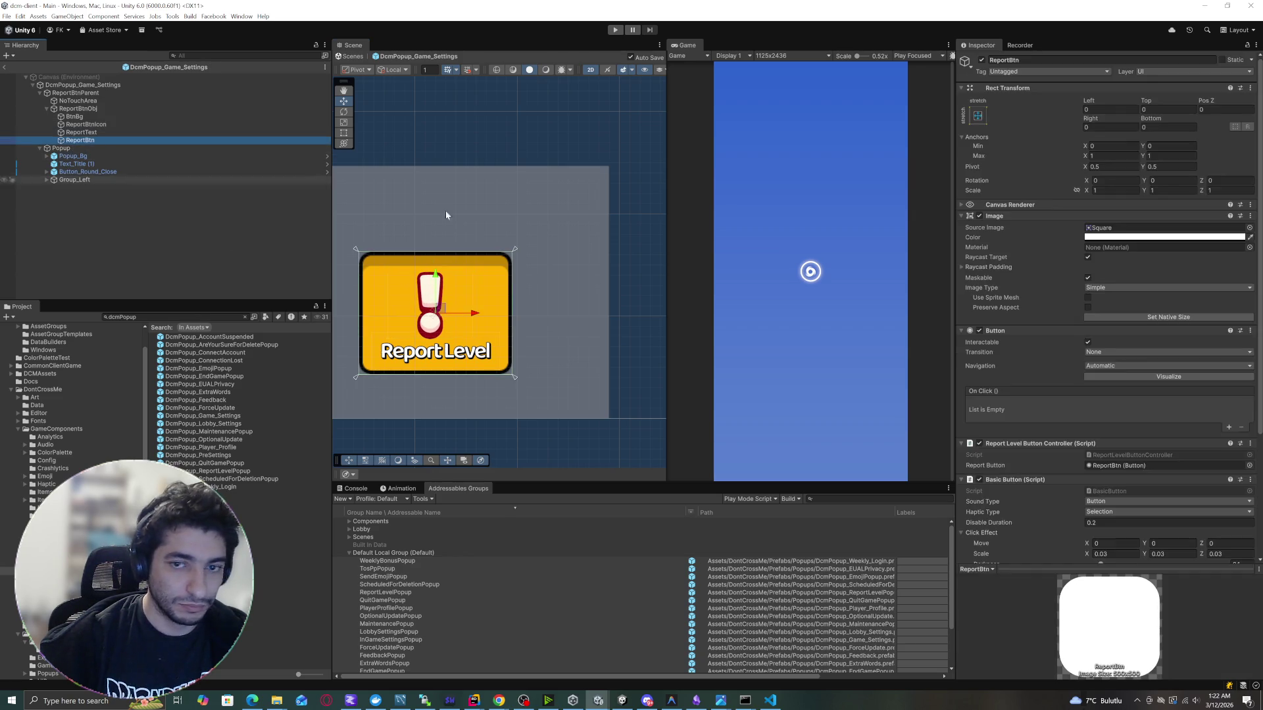
pyautogui.scroll(-5, 1077, 418)
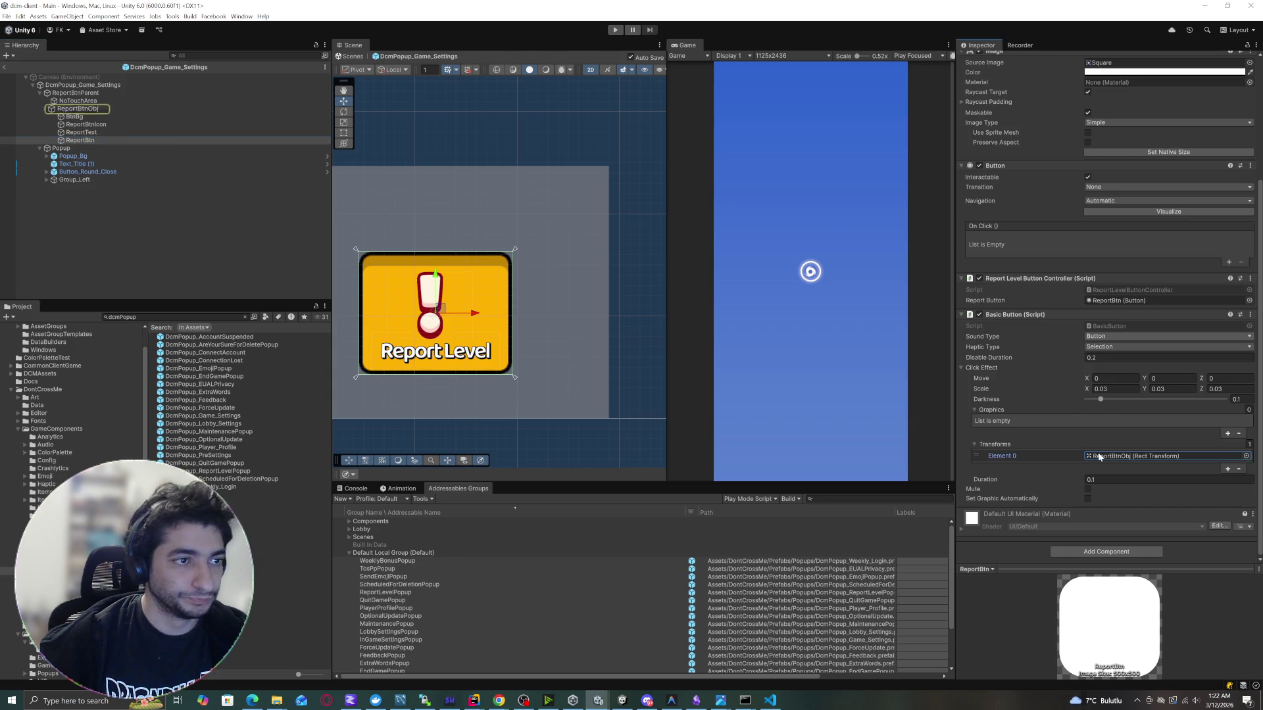
pyautogui.click(79, 101)
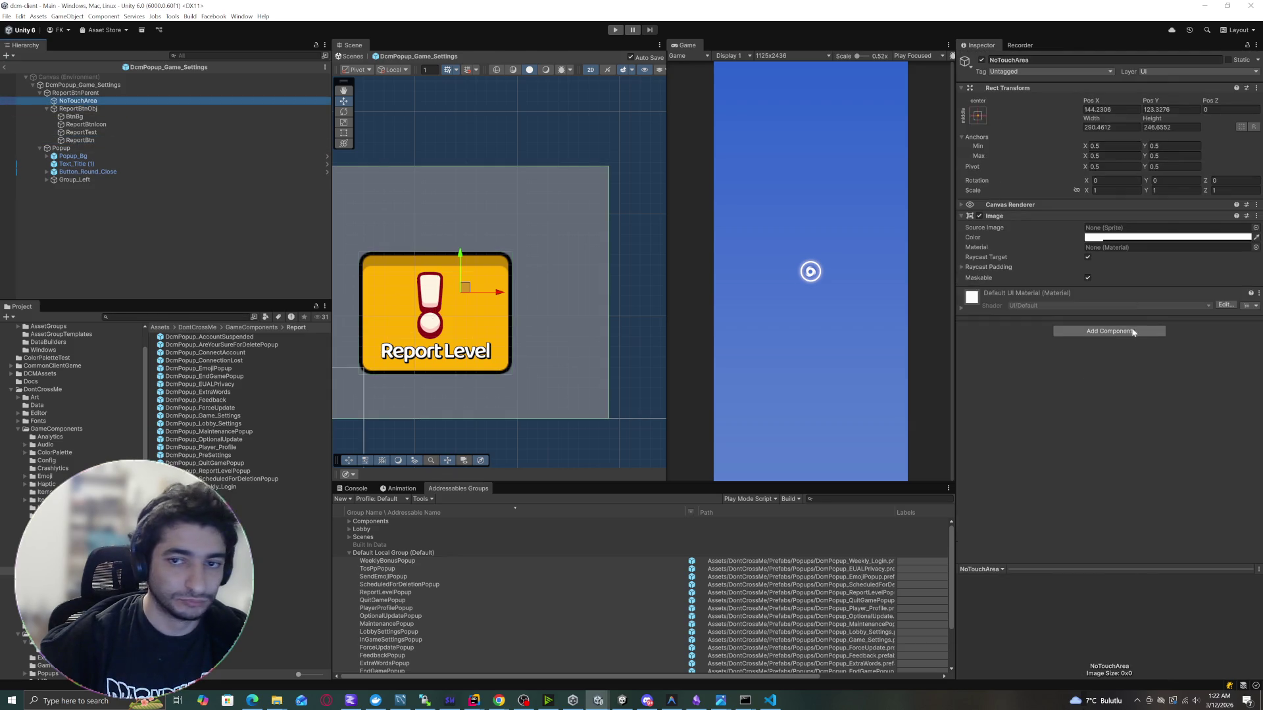
pyautogui.click(1158, 237)
pyautogui.moveTo(1137, 427); pyautogui.dragTo(1113, 428)
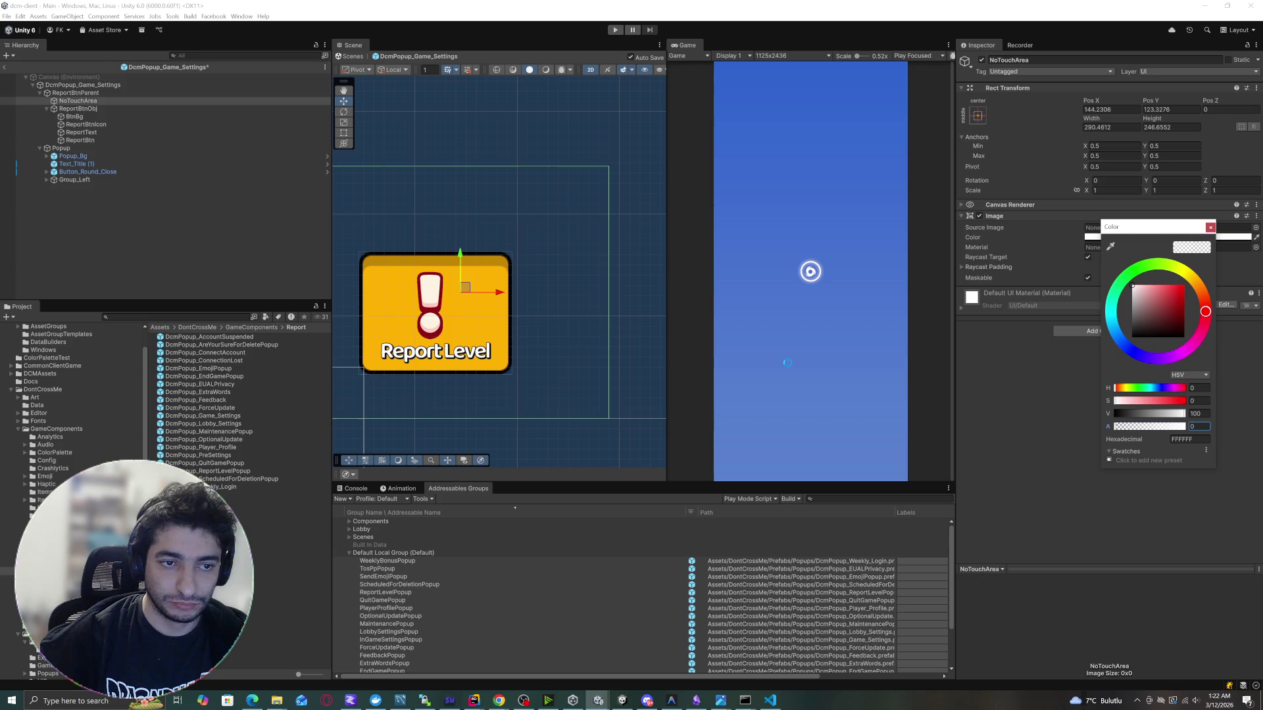
# Centre the exclamation icon by setting ReportBtnIcon's Pos X to 0.
pyautogui.click(105, 260)
pyautogui.scroll(-2, 485, 259)
pyautogui.scroll(-5, 485, 260)
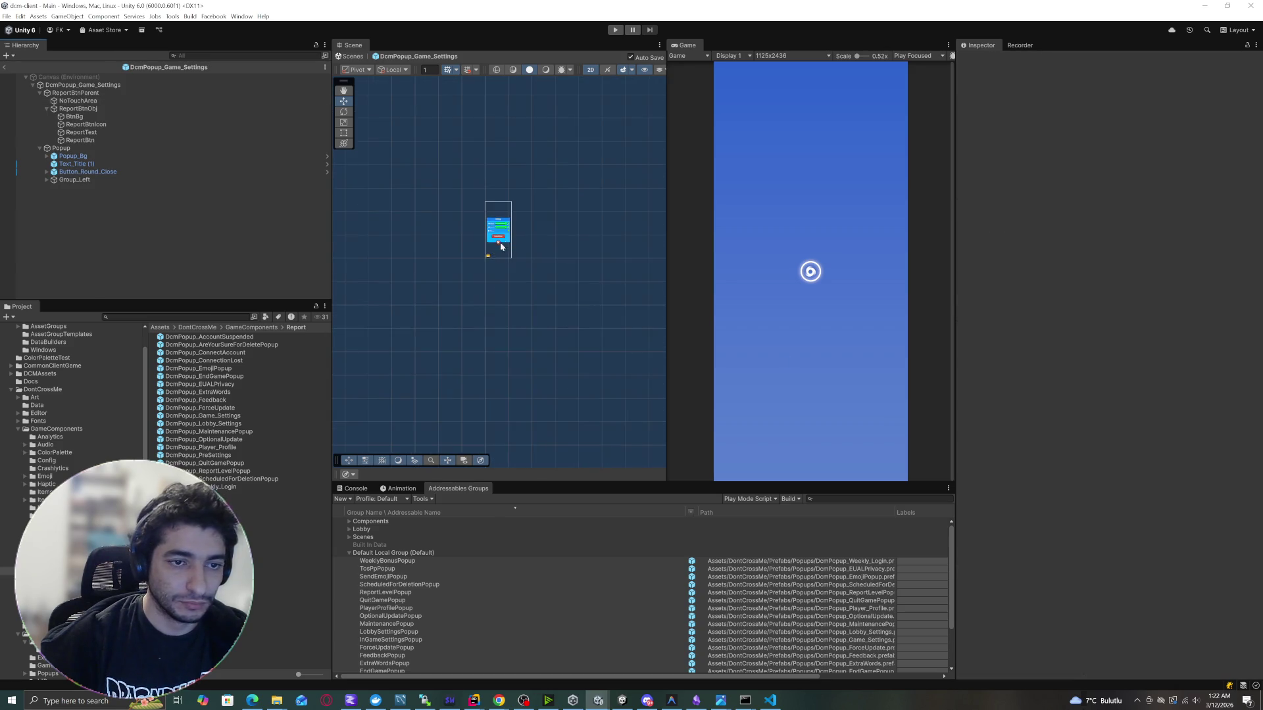
pyautogui.scroll(3, 488, 286)
pyautogui.scroll(4, 446, 266)
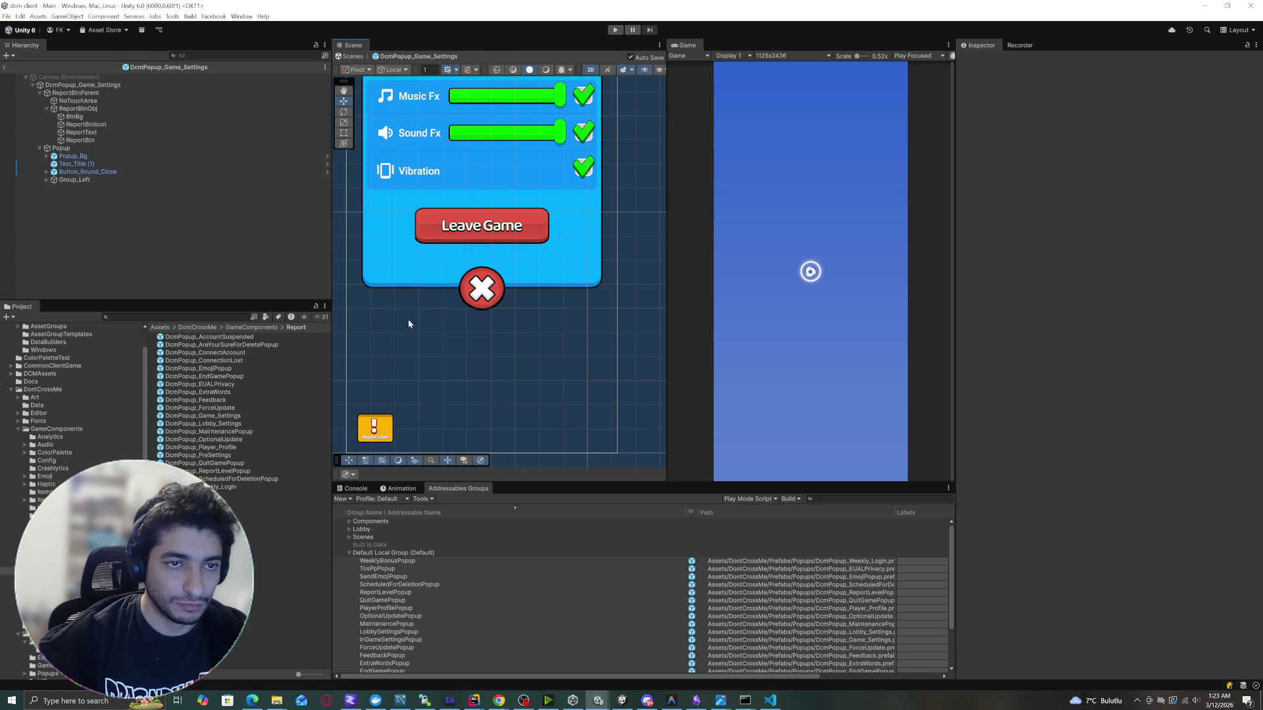
pyautogui.moveTo(437, 271)
pyautogui.mouseDown()
pyautogui.moveTo(422, 262)
pyautogui.moveTo(459, 271)
pyautogui.mouseUp()
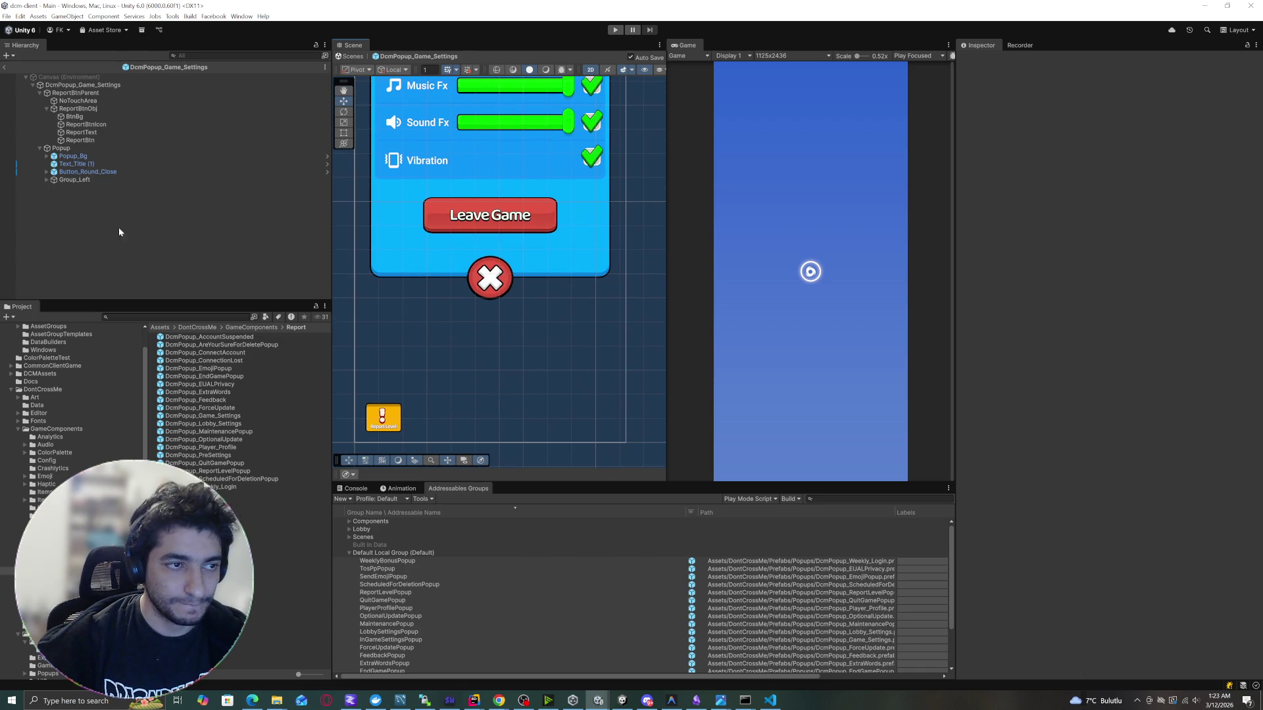
pyautogui.click(89, 125)
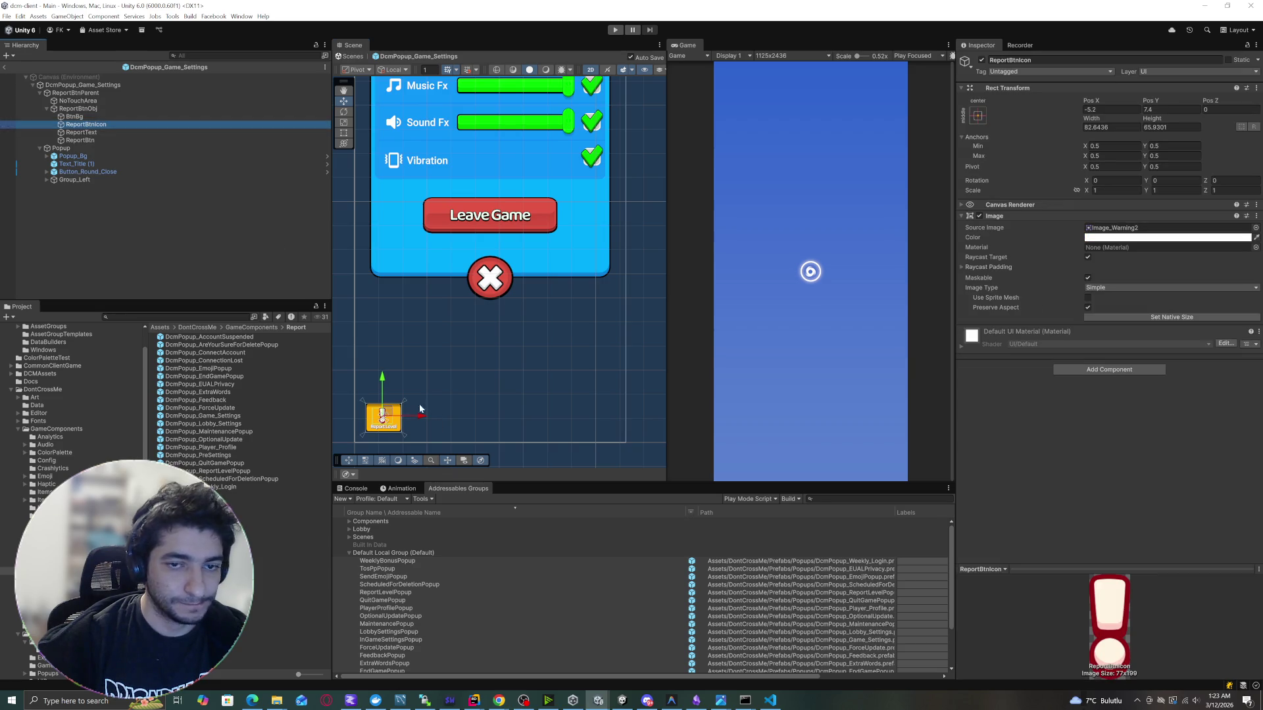
pyautogui.moveTo(424, 403); pyautogui.dragTo(458, 313)
pyautogui.click(1112, 109)
pyautogui.write('0')
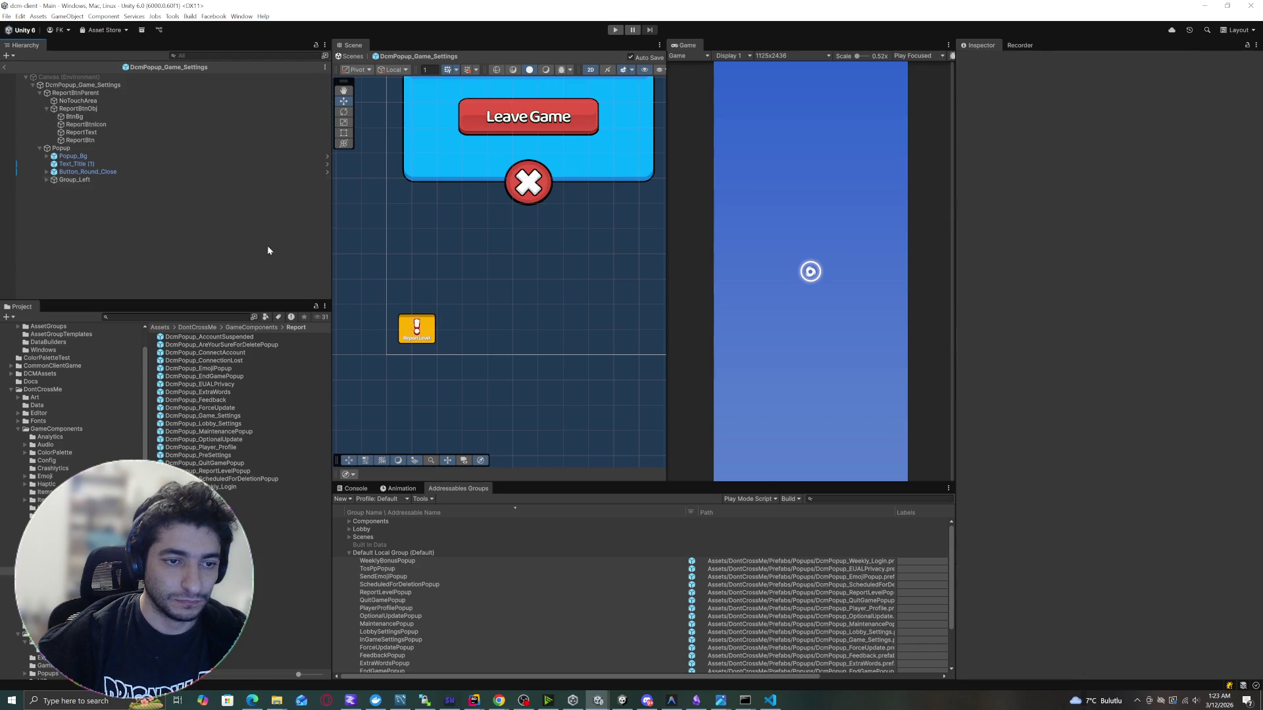
# Set ReportText's Pos X to 0, centring the label at X 0, Y -37.4.
pyautogui.click(84, 132)
pyautogui.click(1112, 109)
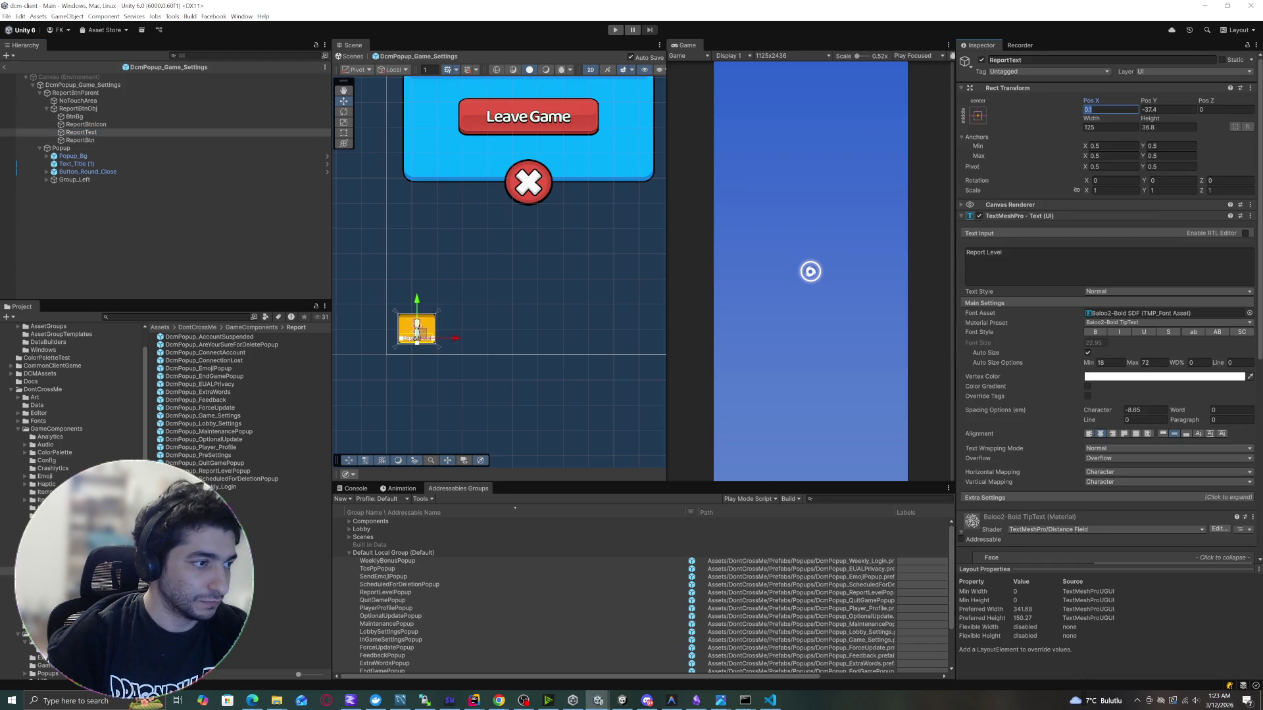
pyautogui.write('0')
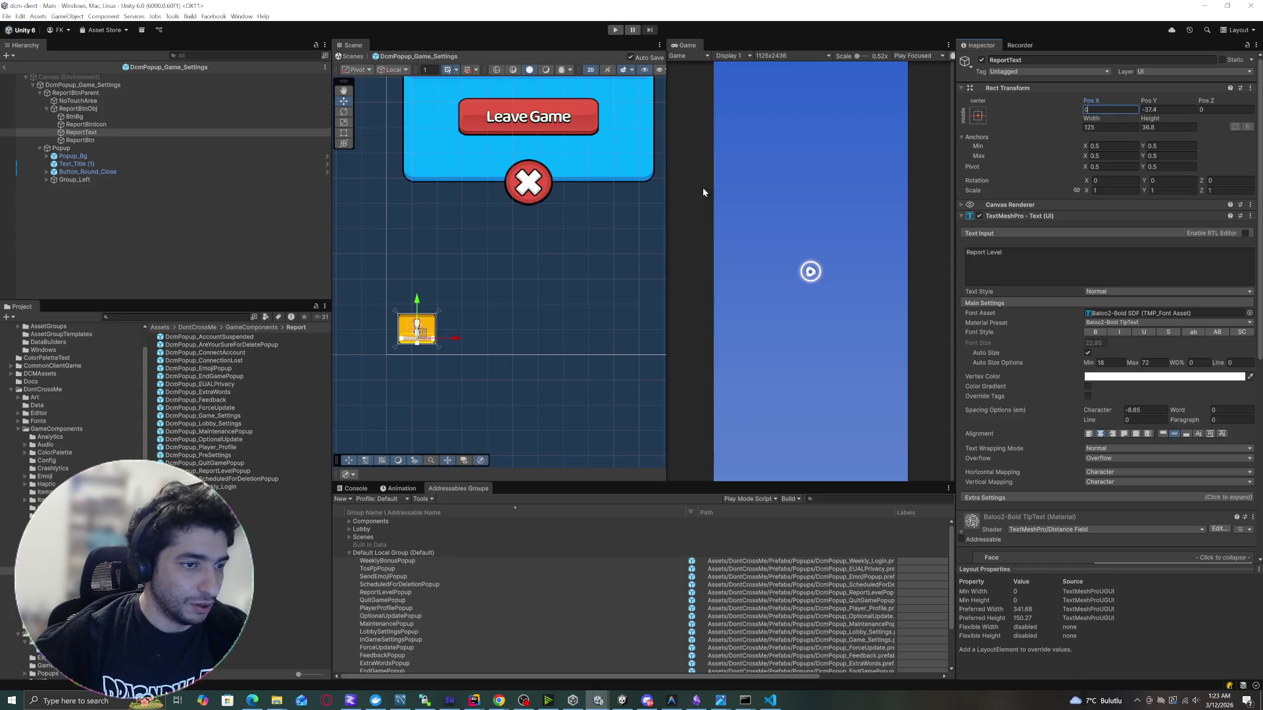
pyautogui.click(198, 247)
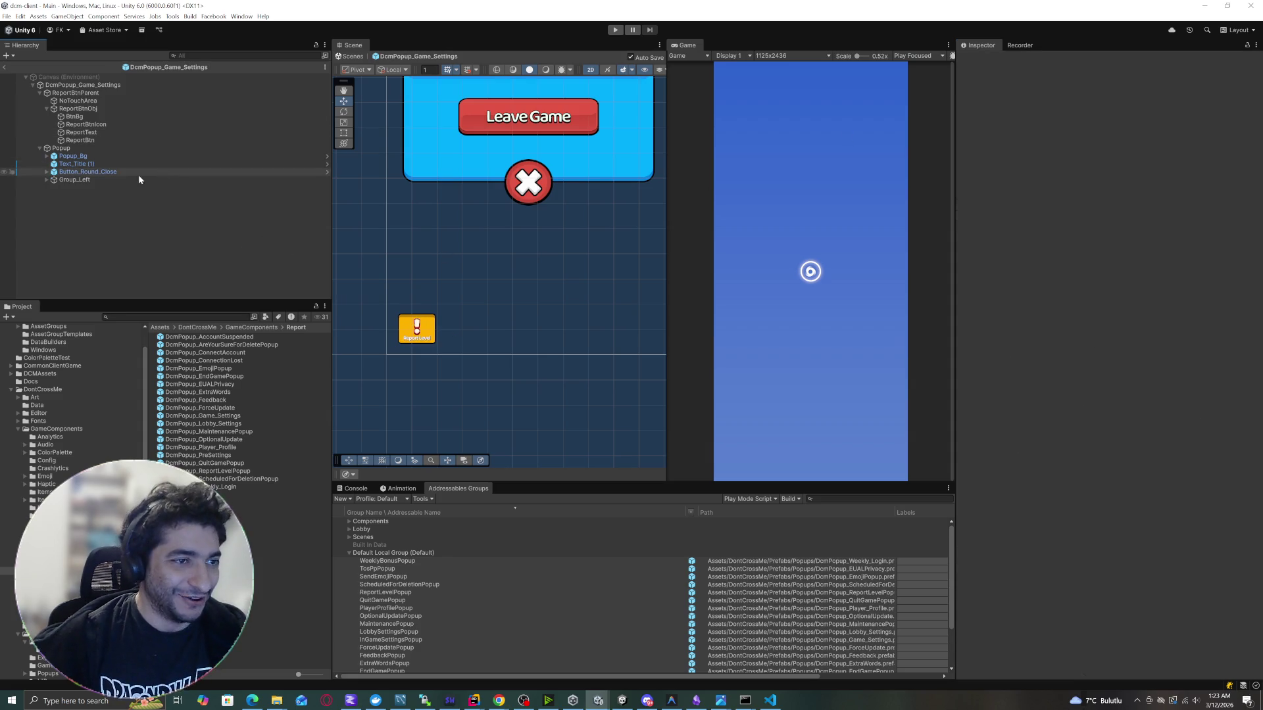
pyautogui.click(141, 125)
pyautogui.click(140, 132)
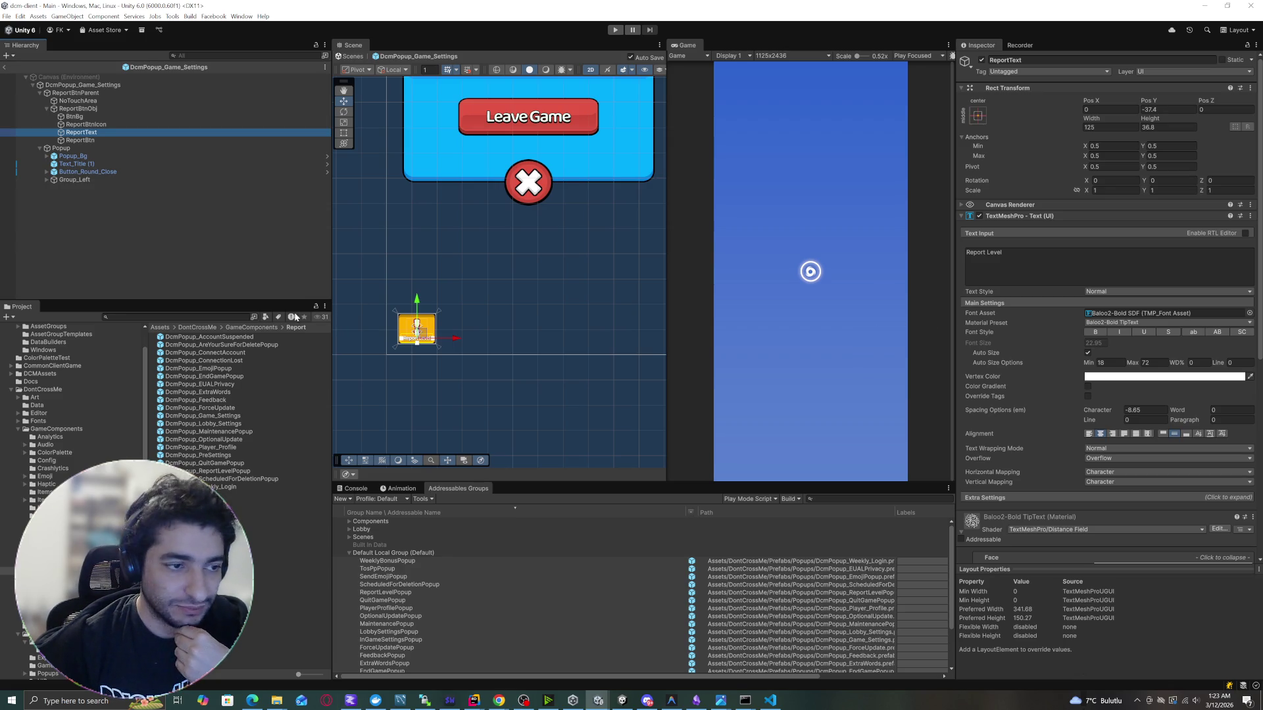
pyautogui.click(289, 124)
# Locate ReportBtnIcon's sprite in the GUI Pro-SuperCasual assets, resize the panels, and frame the icon.
pyautogui.click(1118, 227)
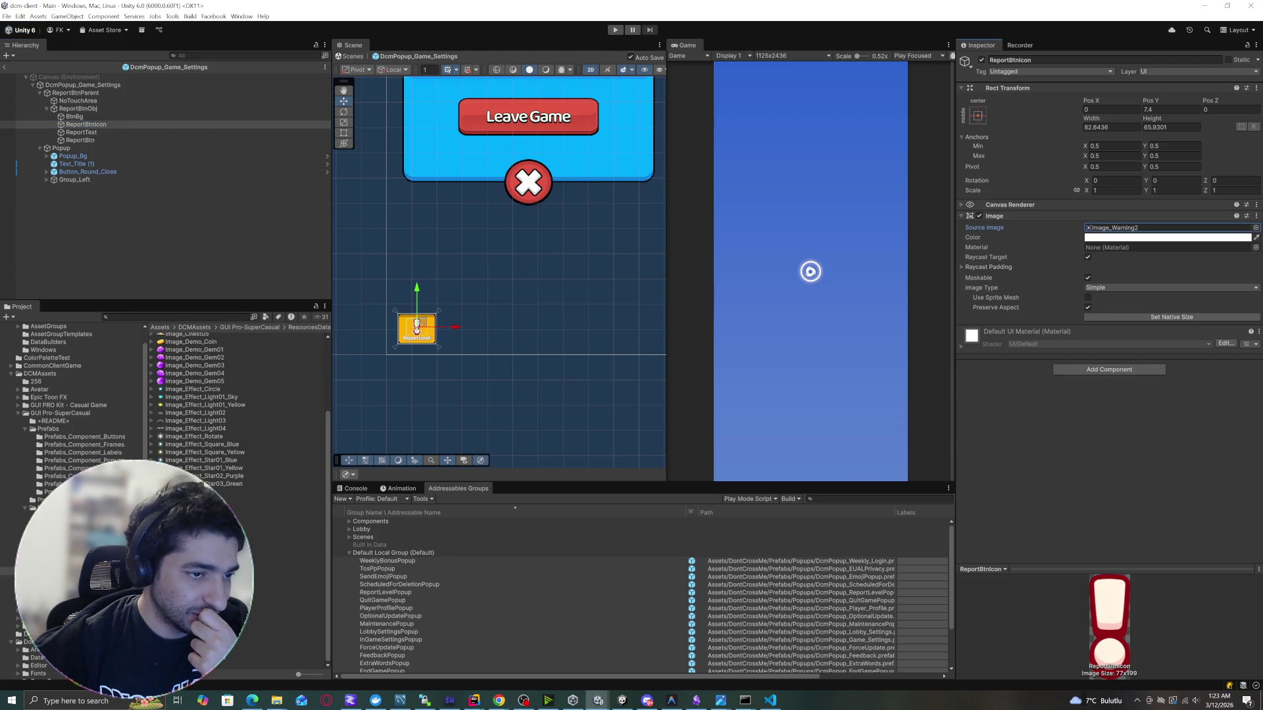
pyautogui.moveTo(332, 396); pyautogui.dragTo(467, 382)
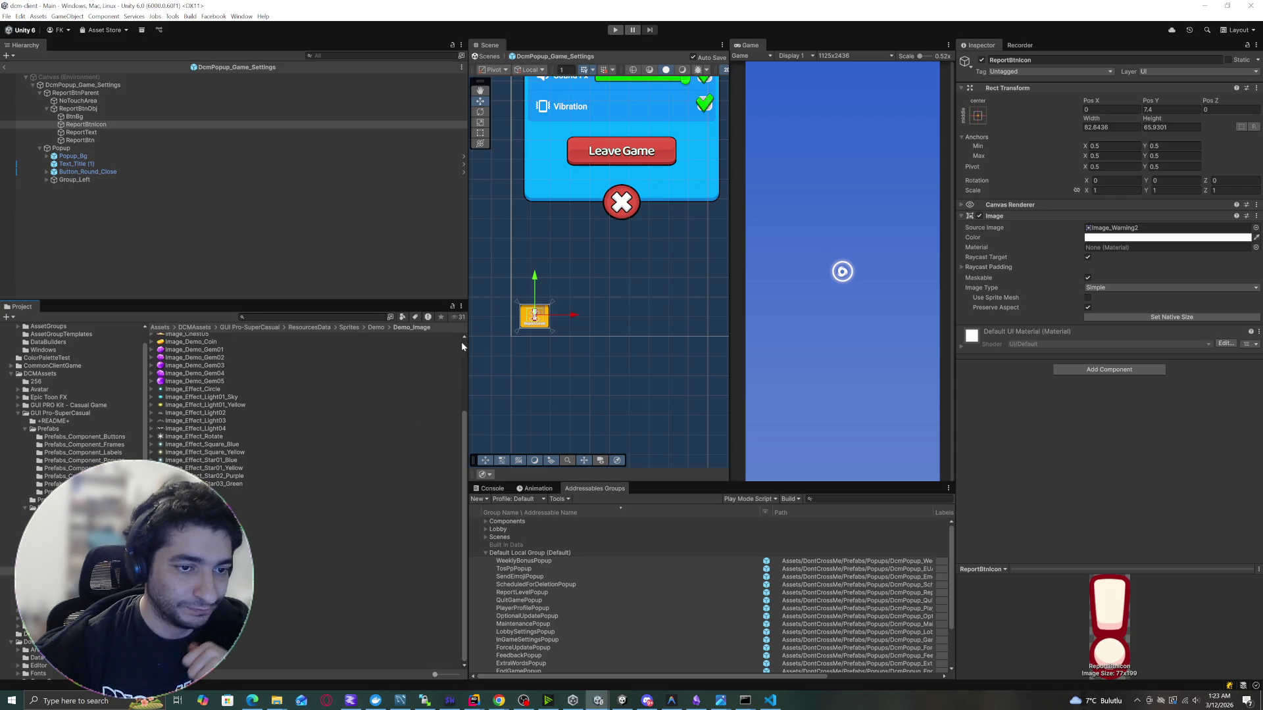
pyautogui.moveTo(468, 339); pyautogui.dragTo(270, 336)
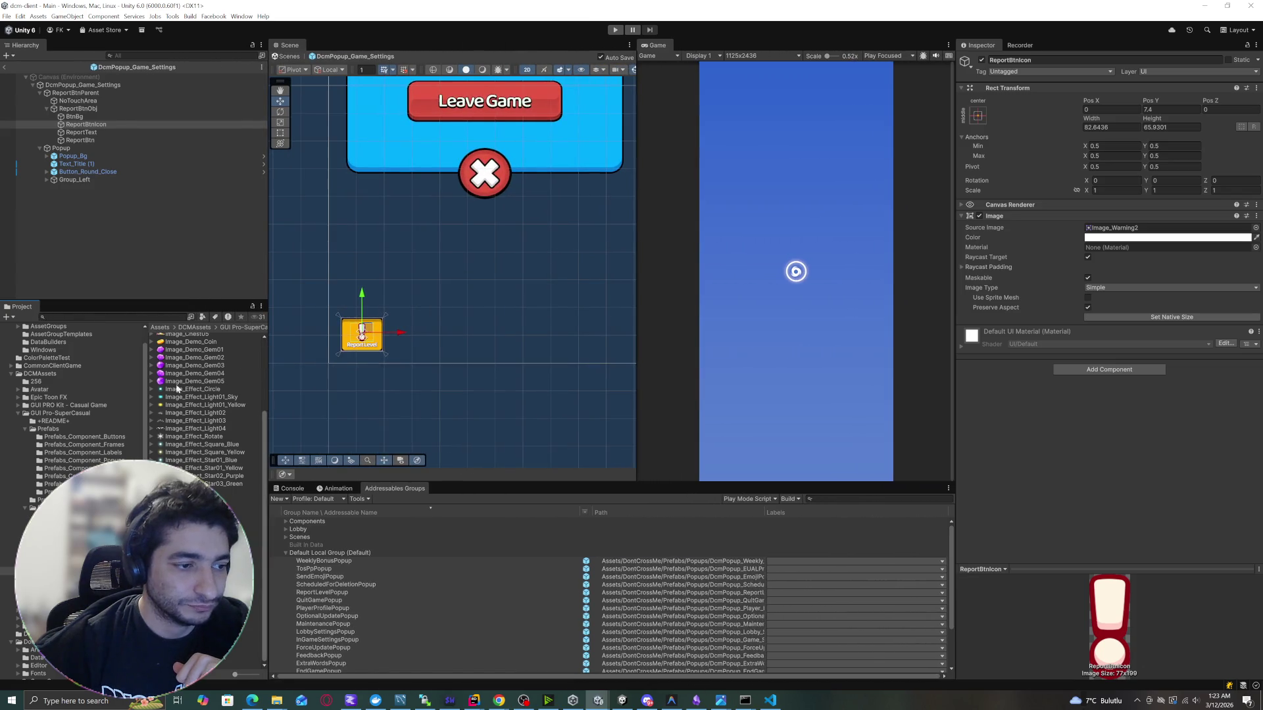
pyautogui.moveTo(149, 389); pyautogui.dragTo(121, 388)
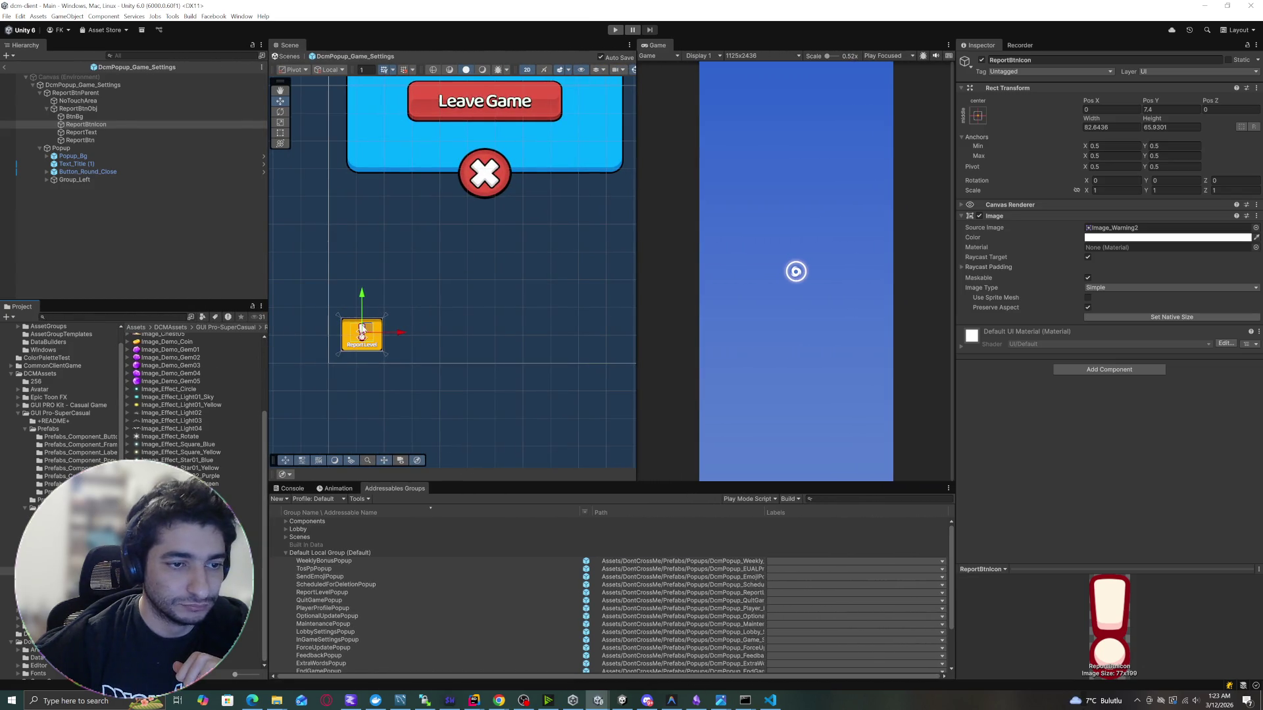
pyautogui.click(219, 275)
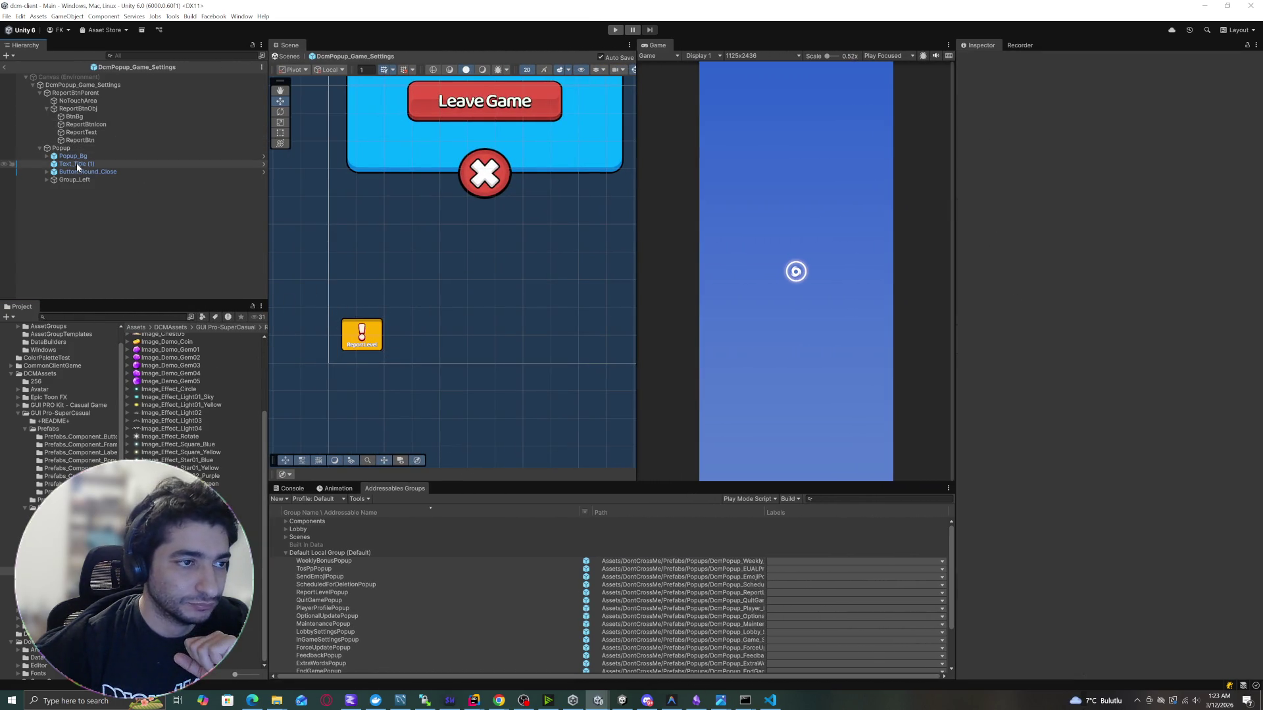
pyautogui.doubleClick(86, 124)
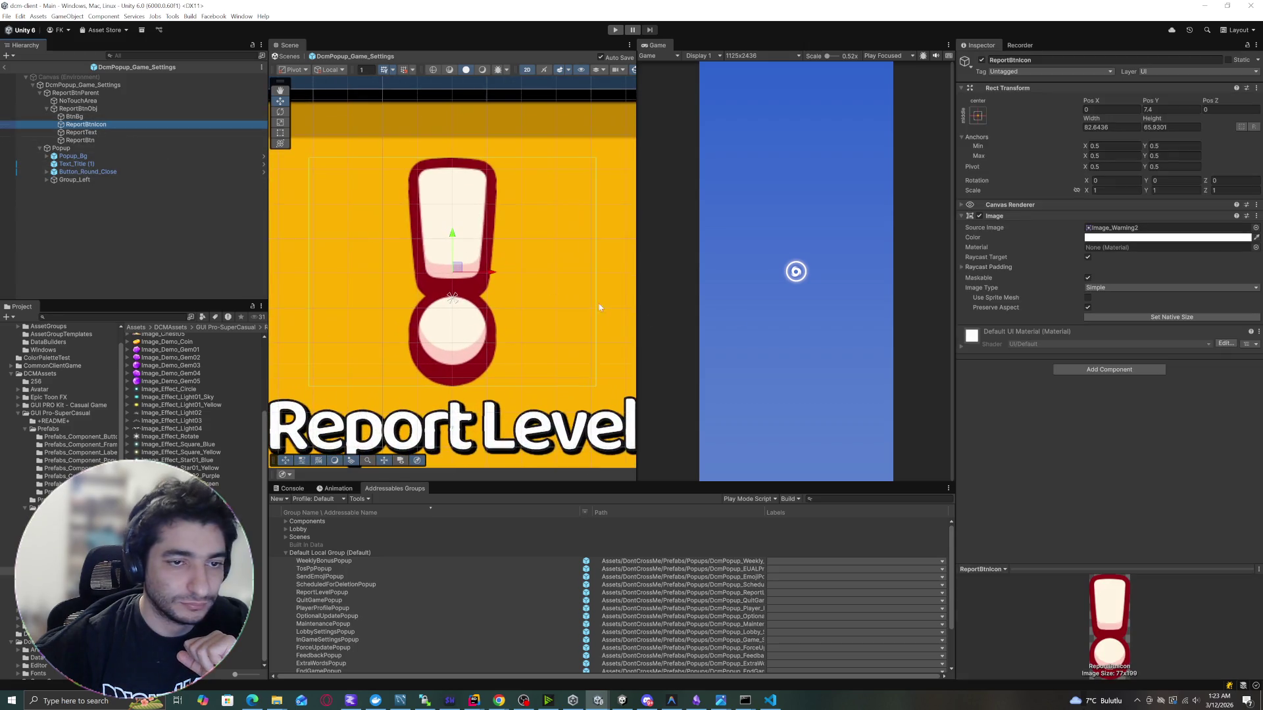
# Retint BtnBg's Image Color from yellow to orange FF7500.
pyautogui.scroll(-5, 526, 231)
pyautogui.click(83, 119)
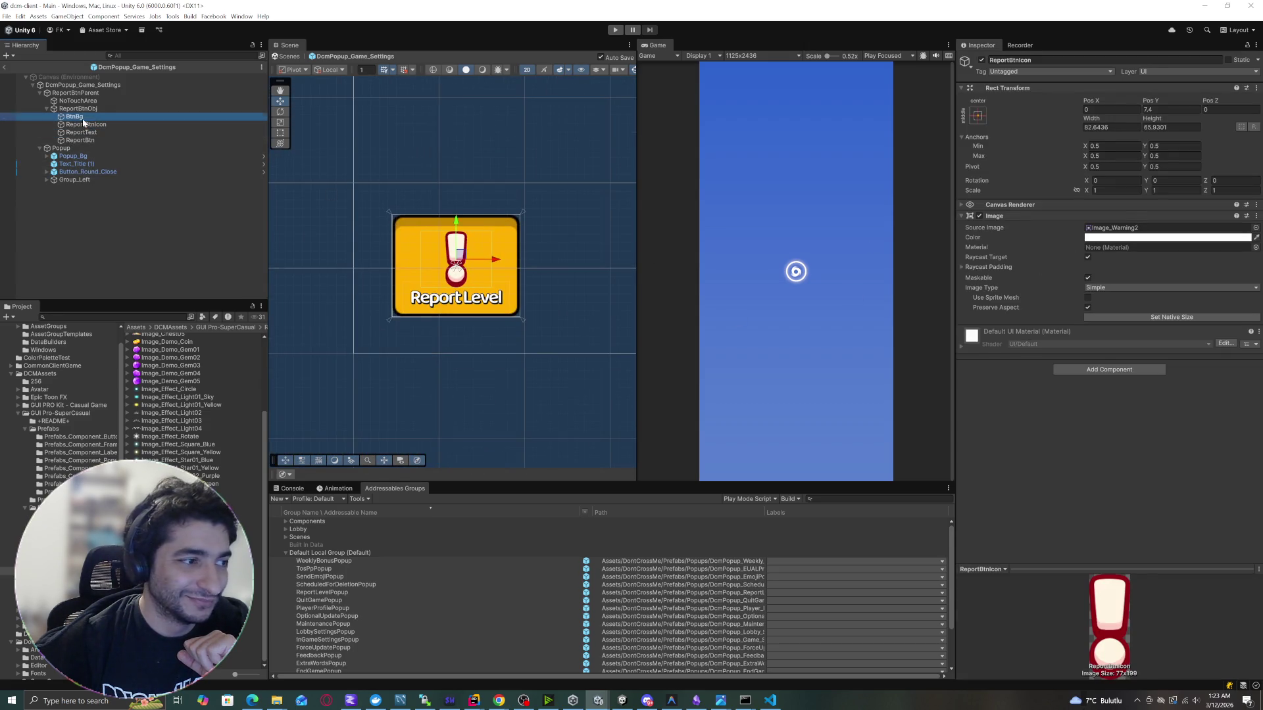
pyautogui.click(1152, 237)
pyautogui.moveTo(1236, 284); pyautogui.dragTo(1244, 294)
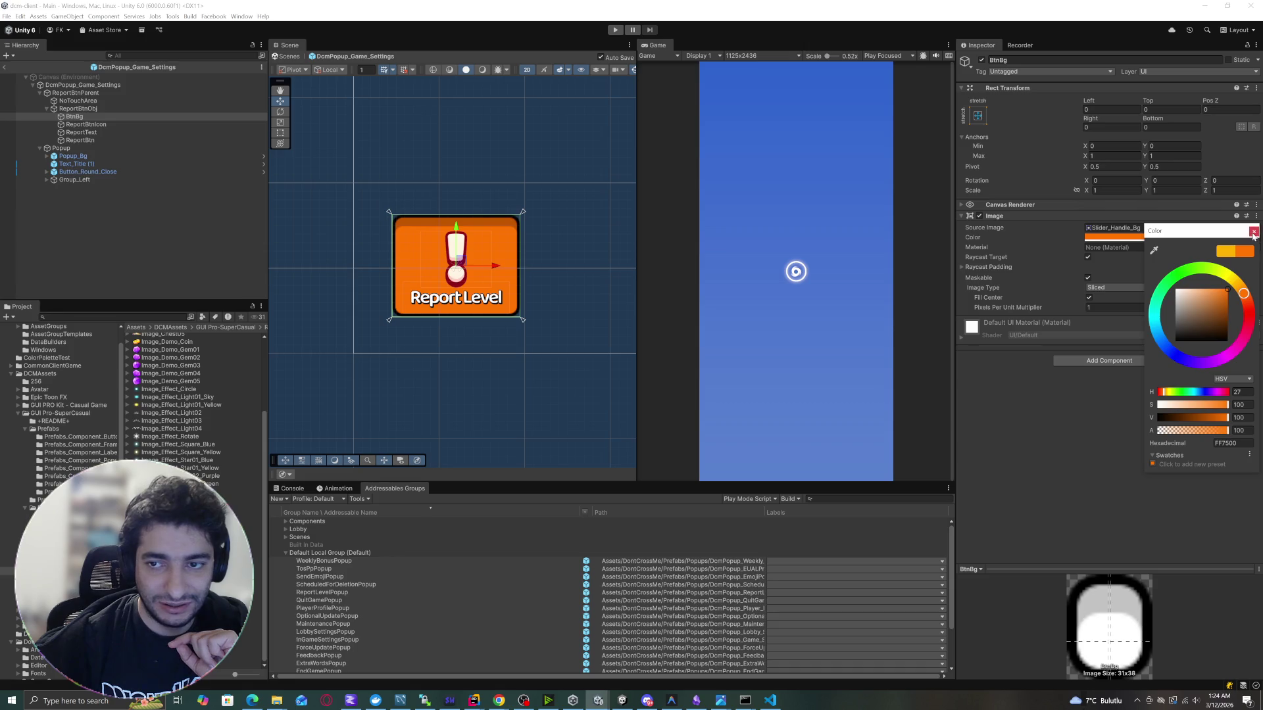
pyautogui.click(1254, 232)
# Undo a stray background move and raise ReportBtnIcon to Pos Y 30.3.
pyautogui.scroll(2, 431, 241)
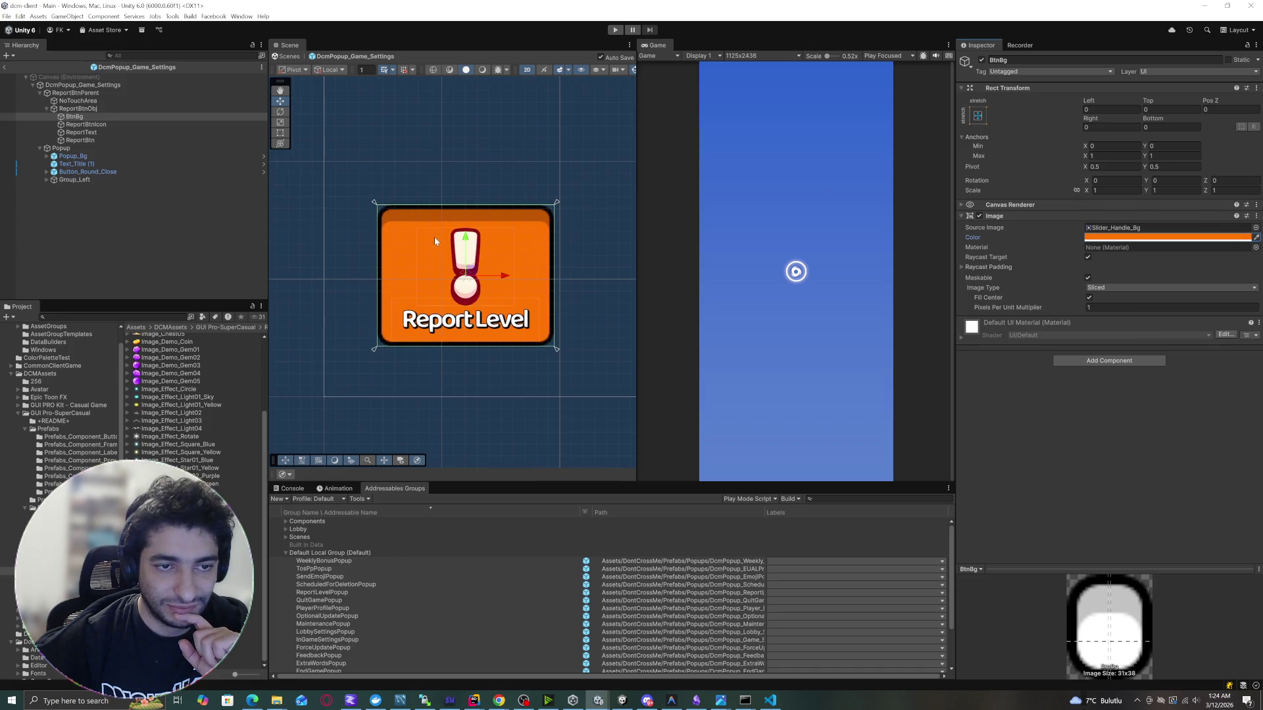
pyautogui.moveTo(471, 244); pyautogui.dragTo(471, 233)
pyautogui.hotkey('ctrl', 'z')
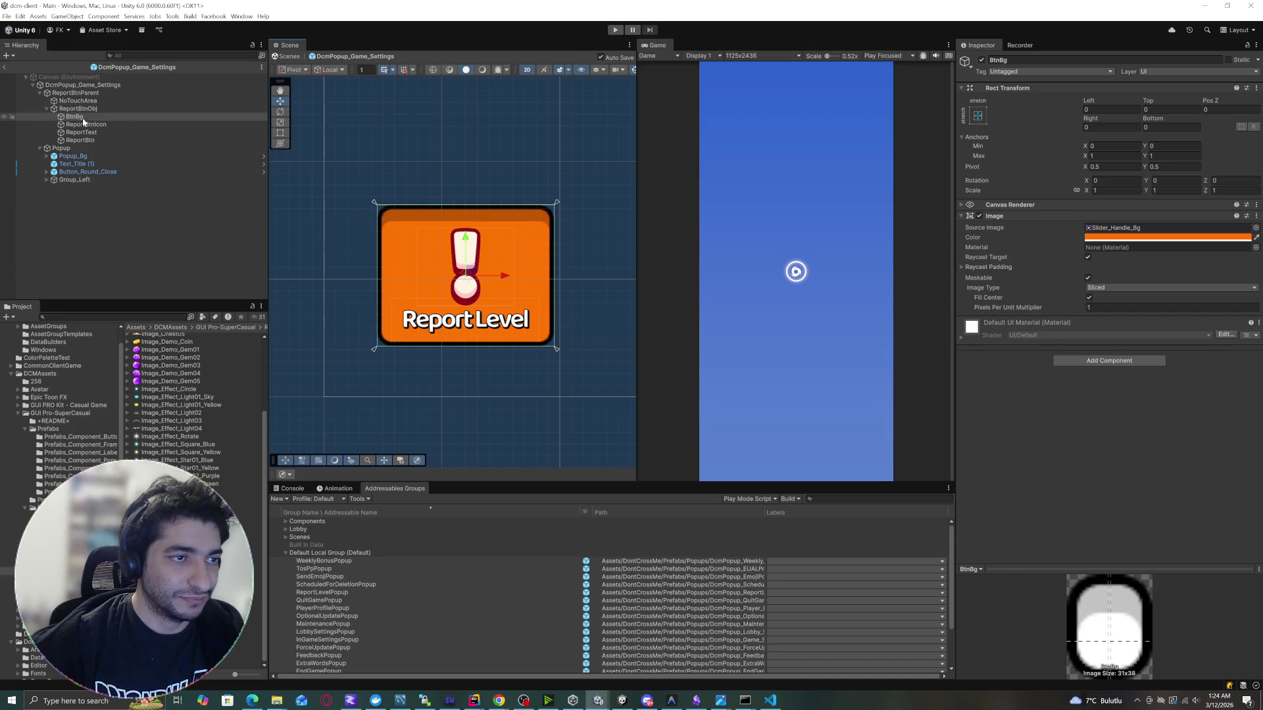
pyautogui.click(79, 125)
pyautogui.moveTo(475, 264); pyautogui.dragTo(473, 238)
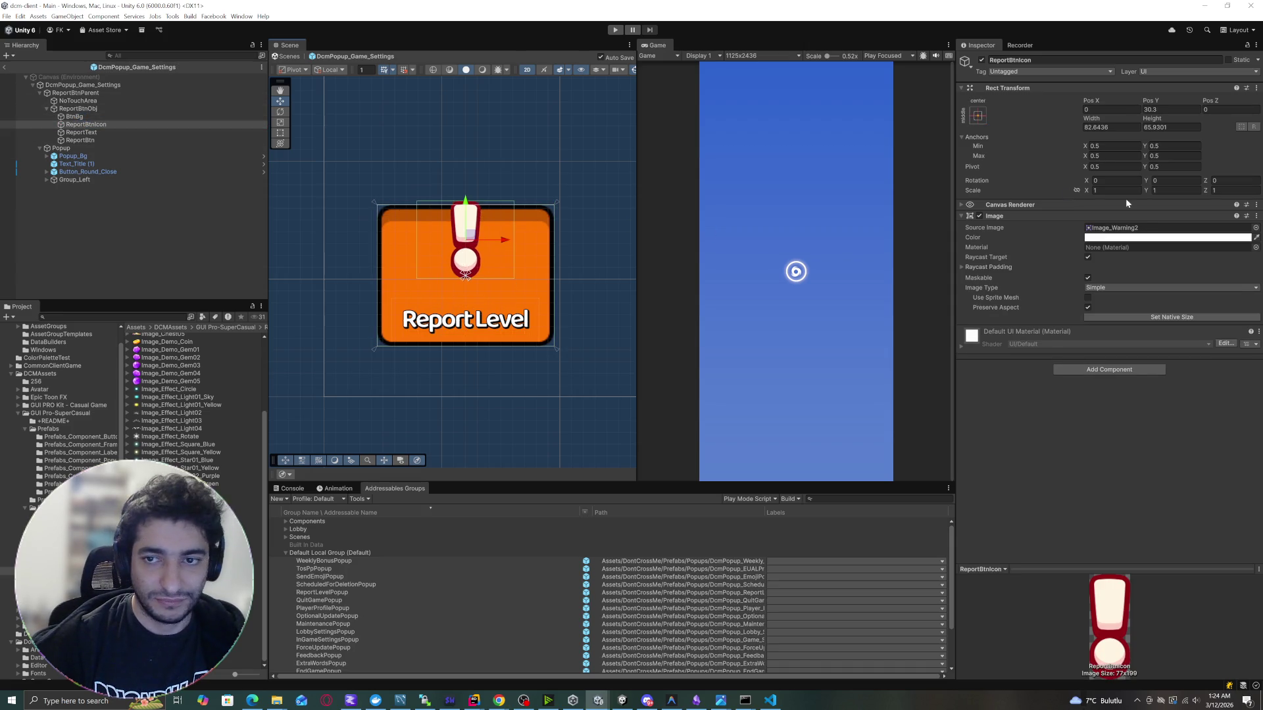
# Enlarge the Report Level button icon and shift it slightly left.
pyautogui.click(1093, 120)
pyautogui.moveTo(1093, 119); pyautogui.dragTo(1225, 117)
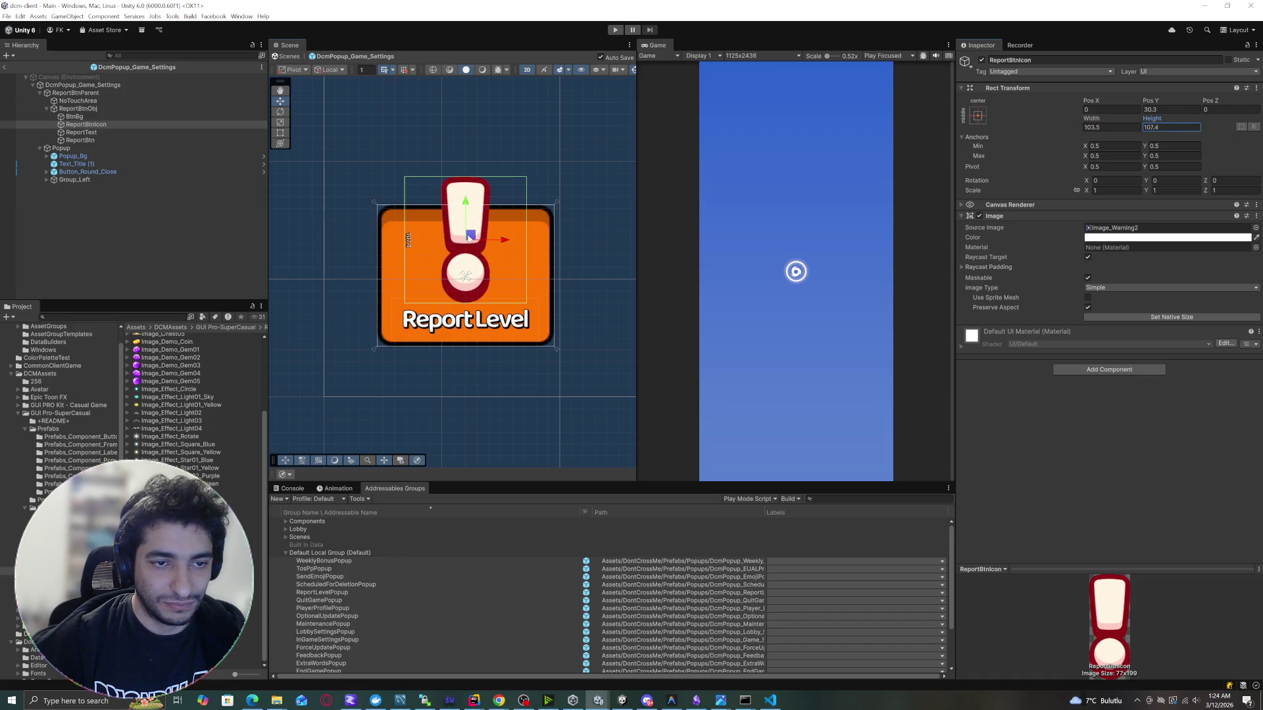
pyautogui.moveTo(469, 236); pyautogui.dragTo(465, 238)
pyautogui.scroll(-5, 362, 239)
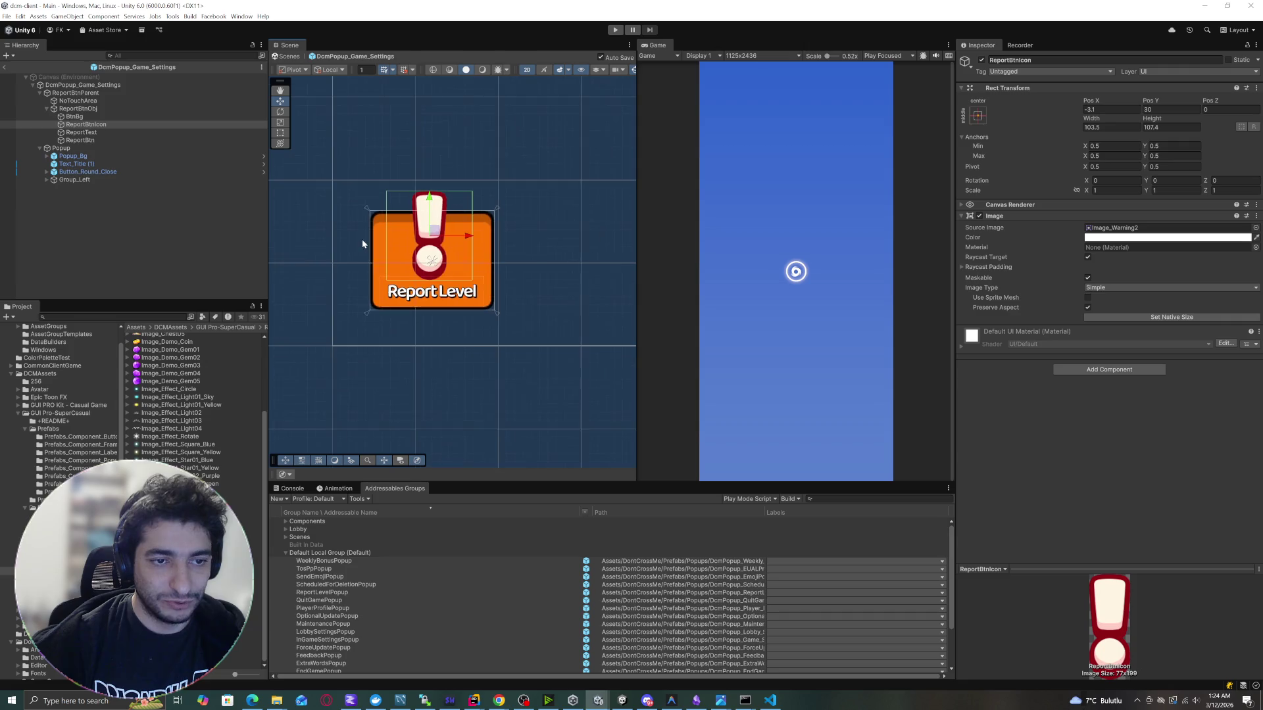
pyautogui.click(427, 349)
# Leave the DomPopup_Game_Settings prefab and return to the Main scene.
pyautogui.scroll(-4, 417, 338)
pyautogui.scroll(5, 467, 303)
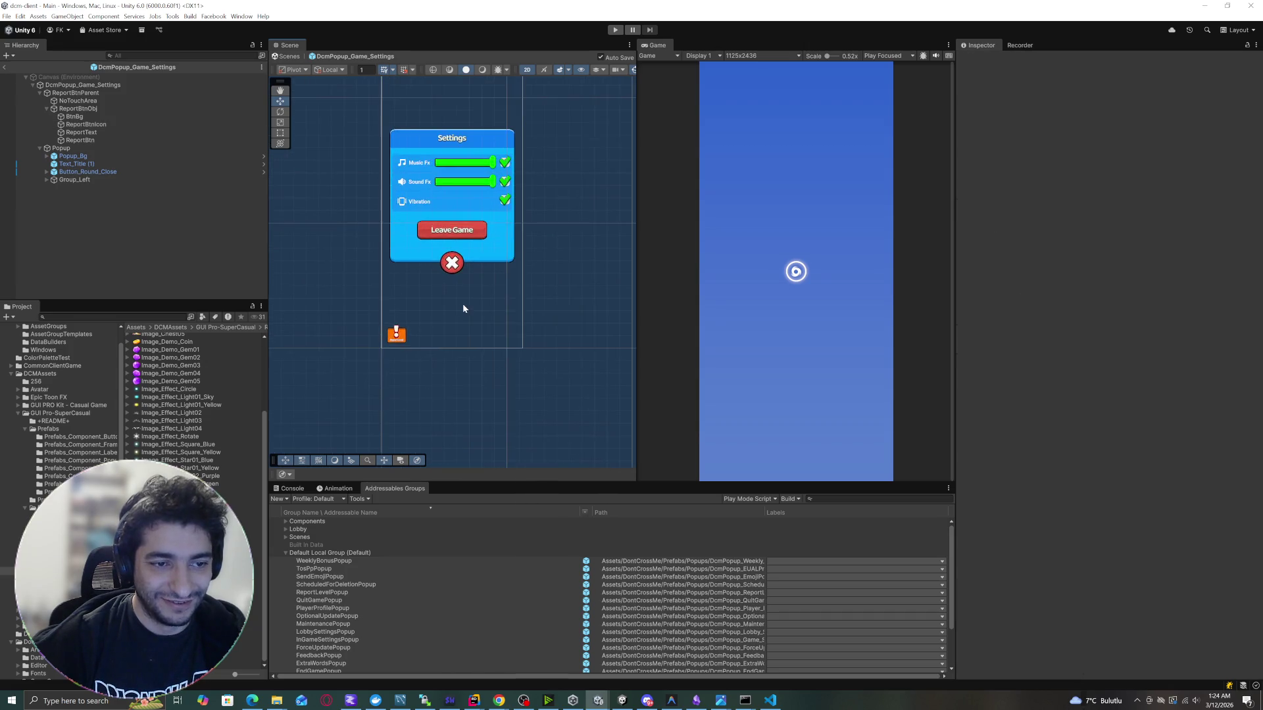
pyautogui.scroll(2, 405, 307)
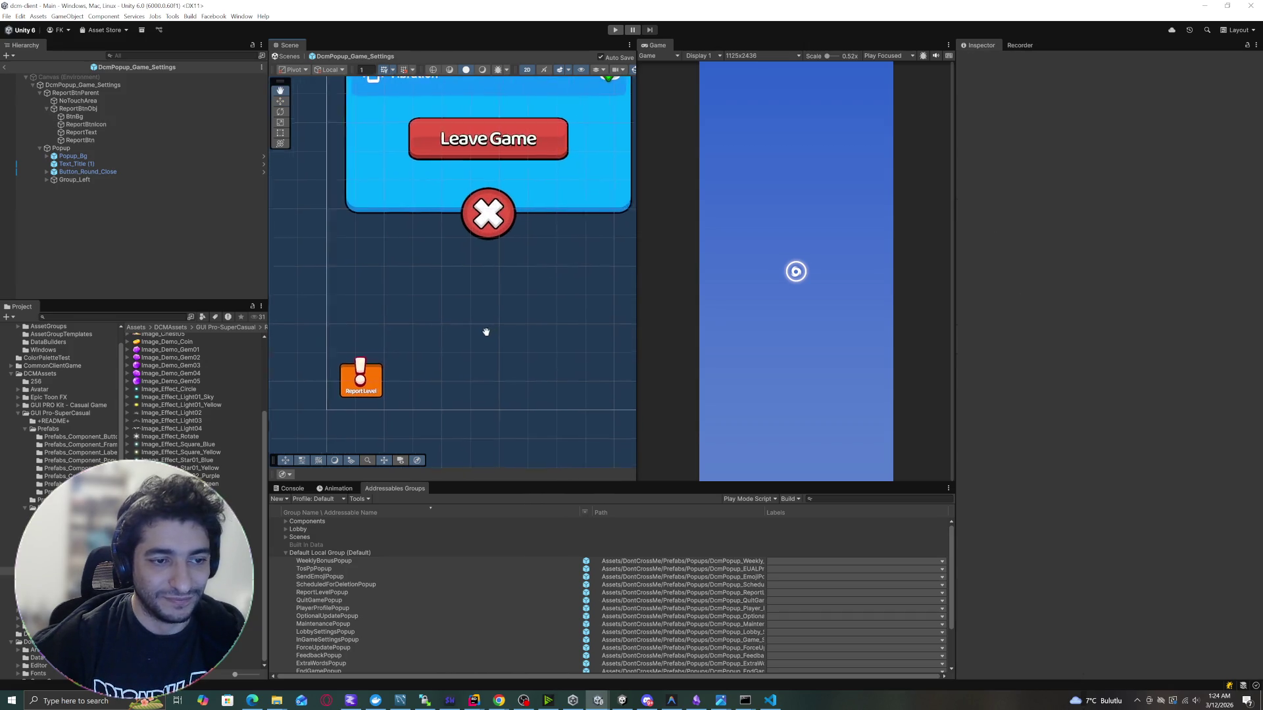
pyautogui.scroll(-3, 453, 355)
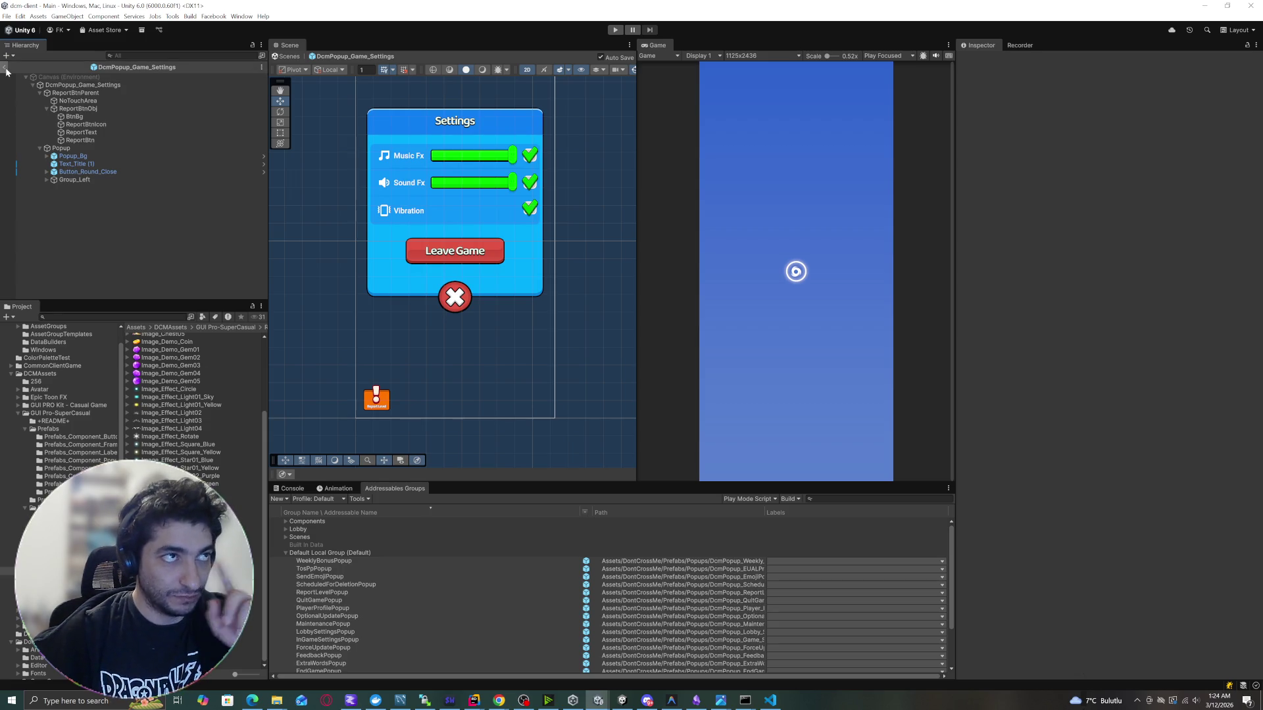
pyautogui.click(6, 68)
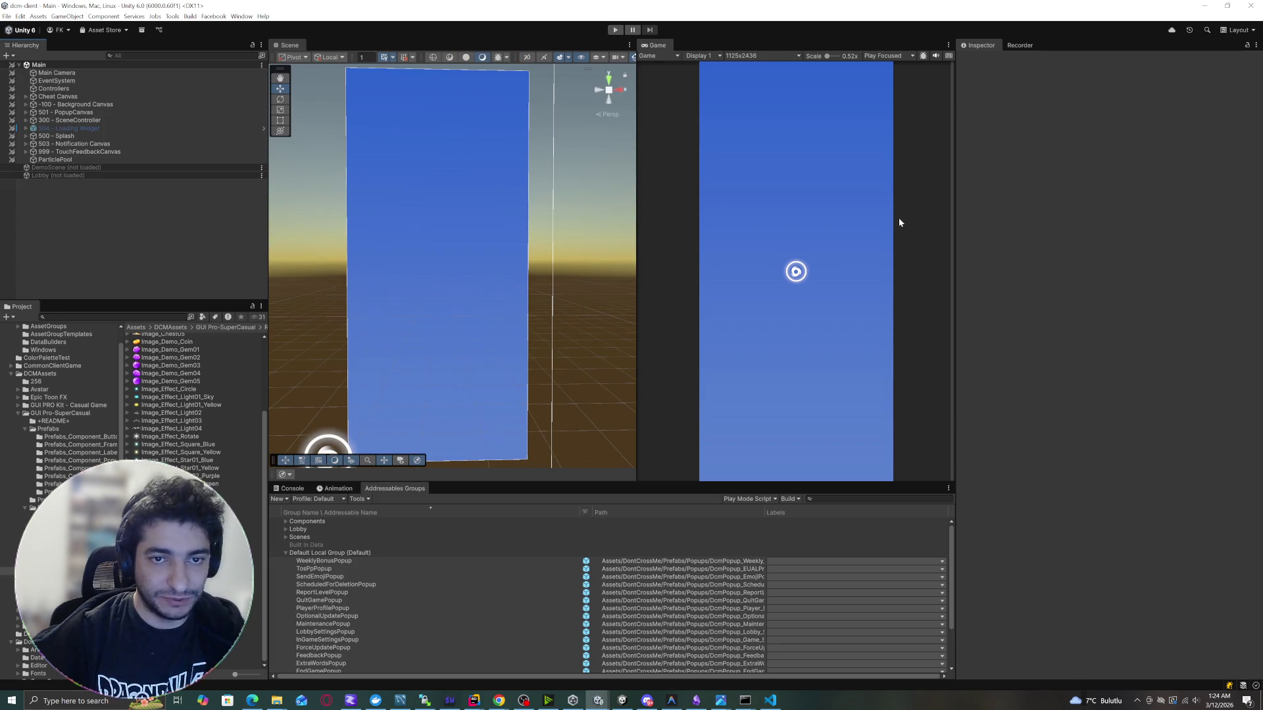
# Enter play mode, start an online match, send a laughing emoji, and open the in-game settings.
pyautogui.click(615, 29)
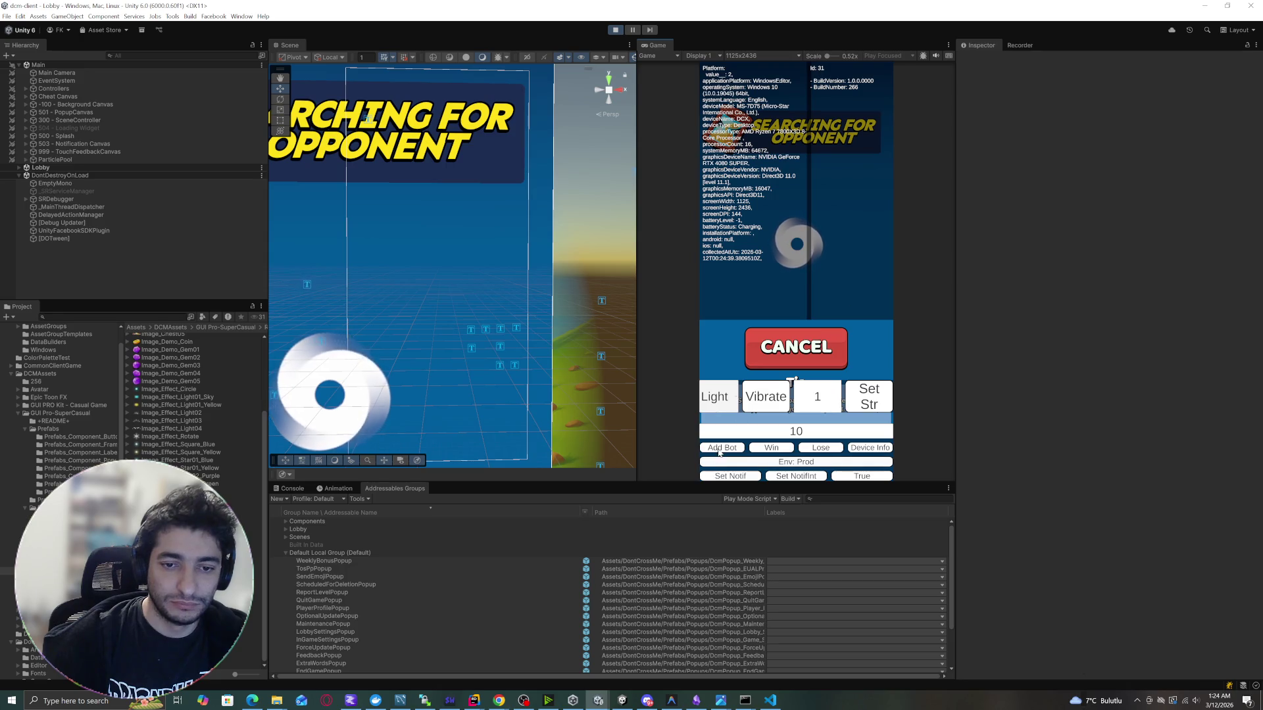
pyautogui.click(720, 448)
pyautogui.click(727, 352)
pyautogui.click(791, 287)
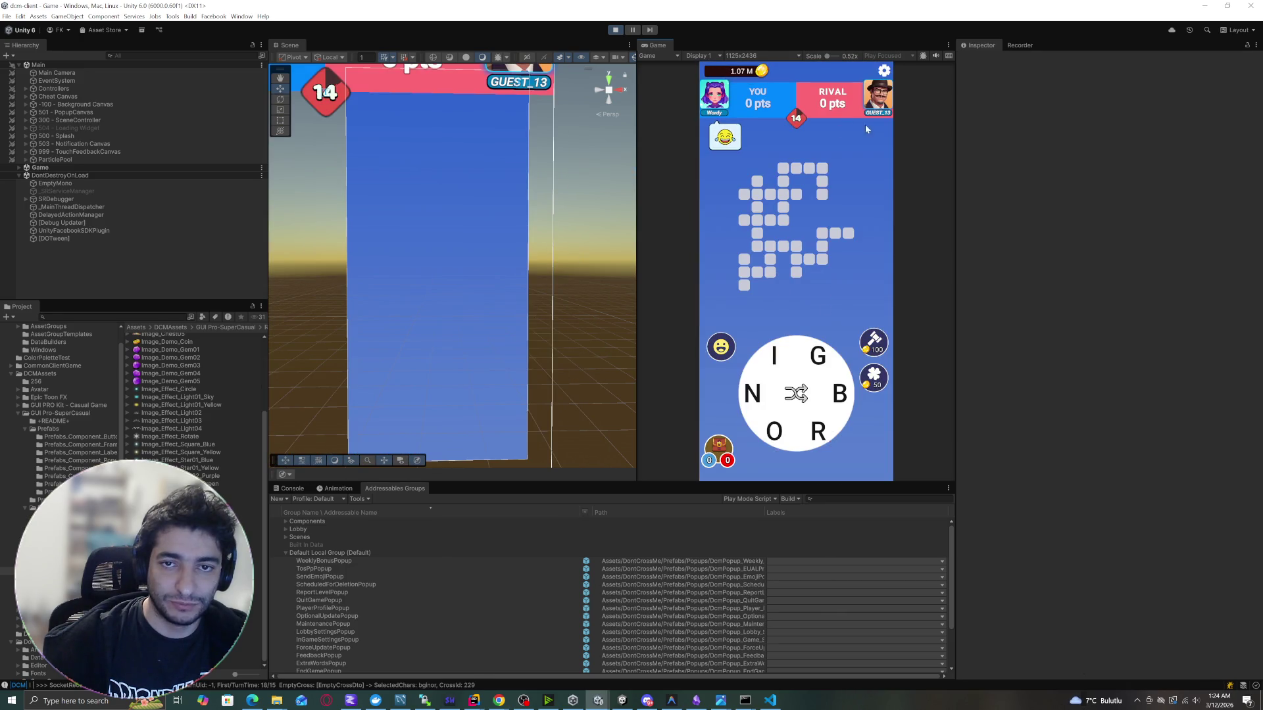
pyautogui.click(884, 71)
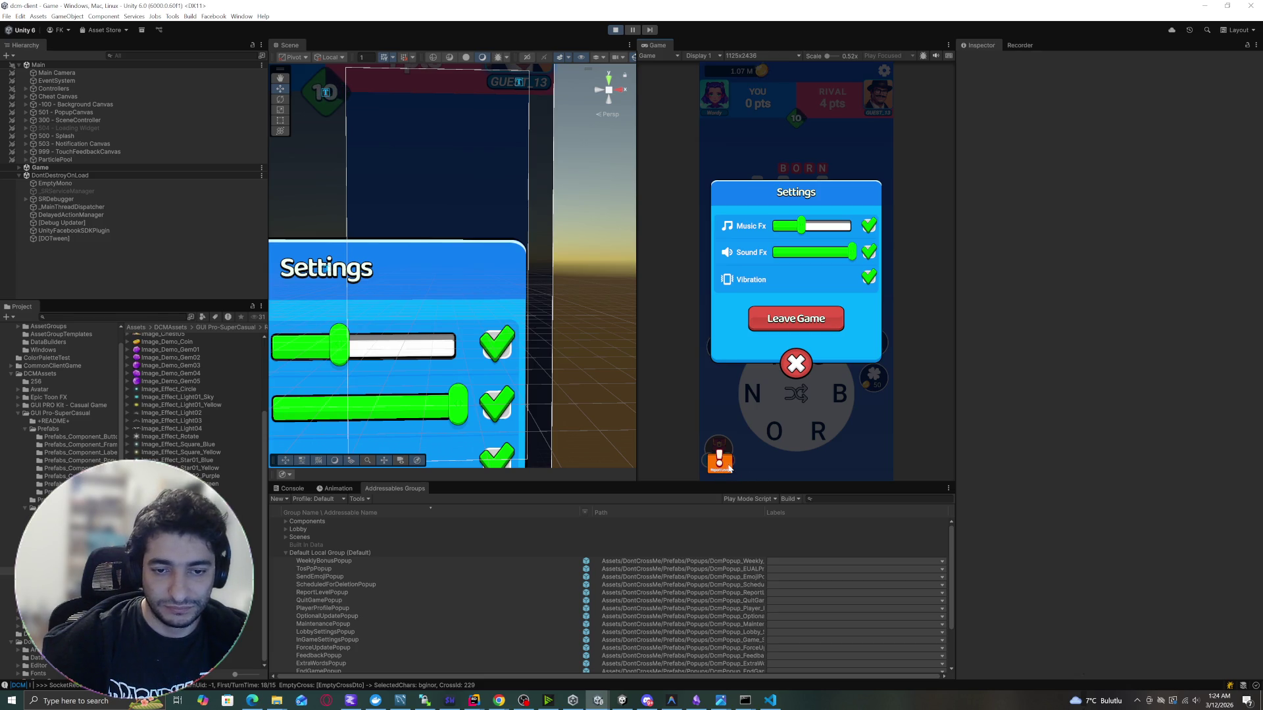
# Toggle the Report Level popup open and closed several times, then rate the level Good.
pyautogui.click(720, 460)
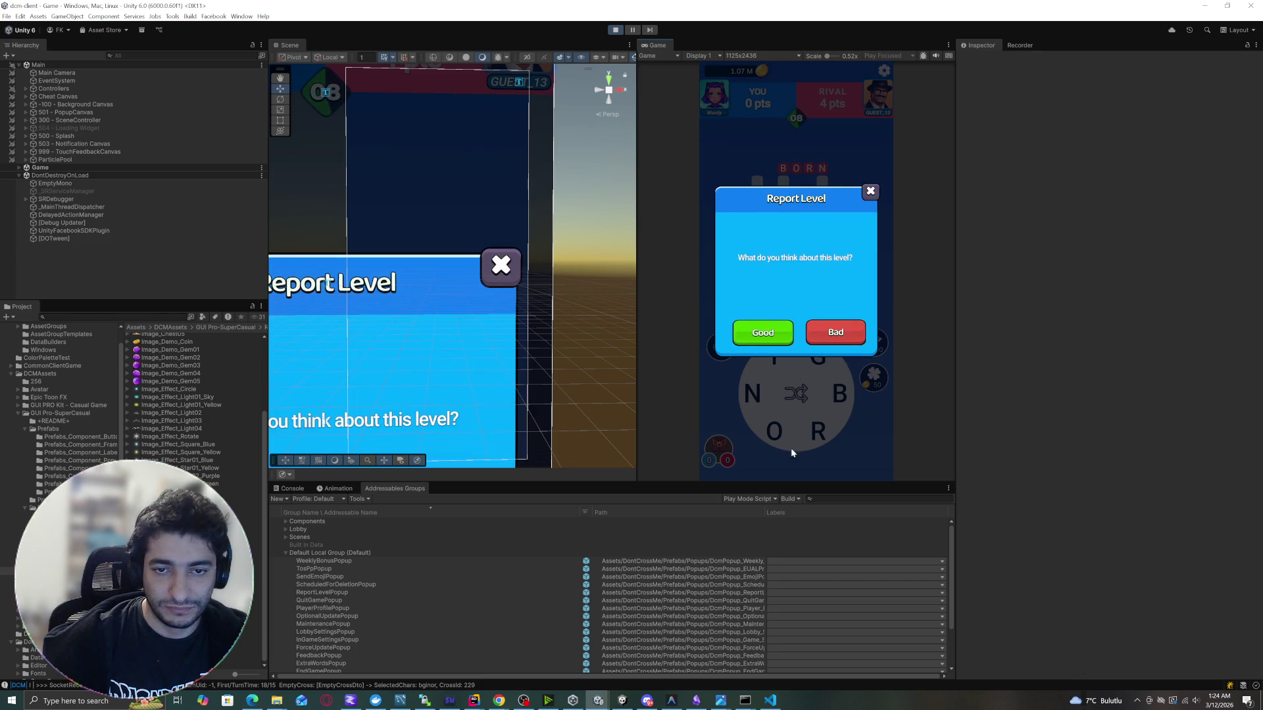
pyautogui.click(819, 450)
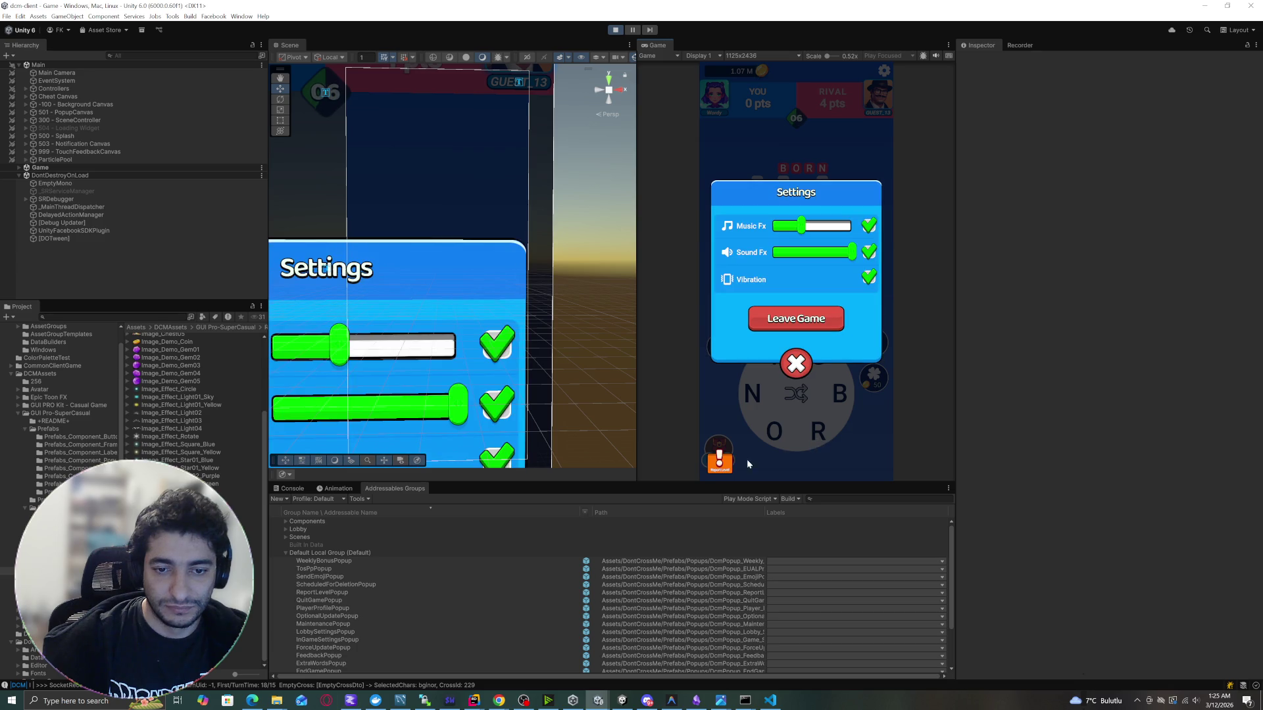
pyautogui.click(751, 465)
pyautogui.click(794, 462)
pyautogui.click(758, 460)
pyautogui.click(768, 459)
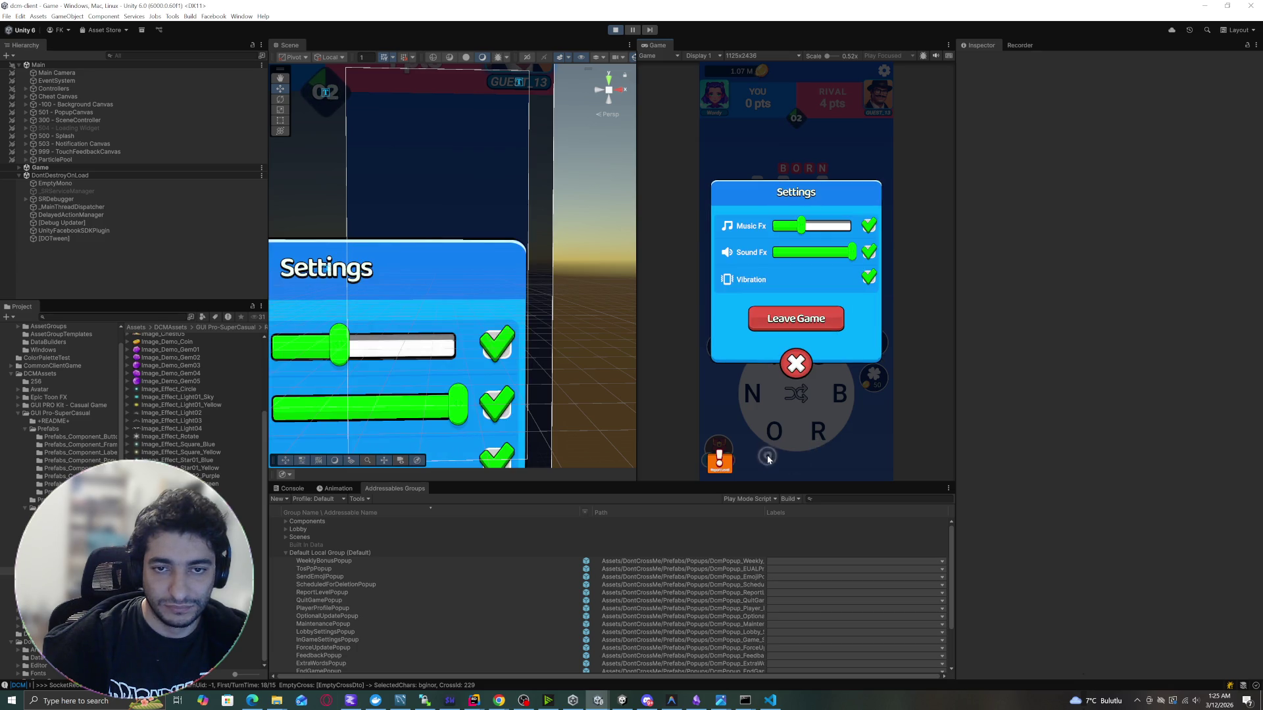
pyautogui.click(730, 462)
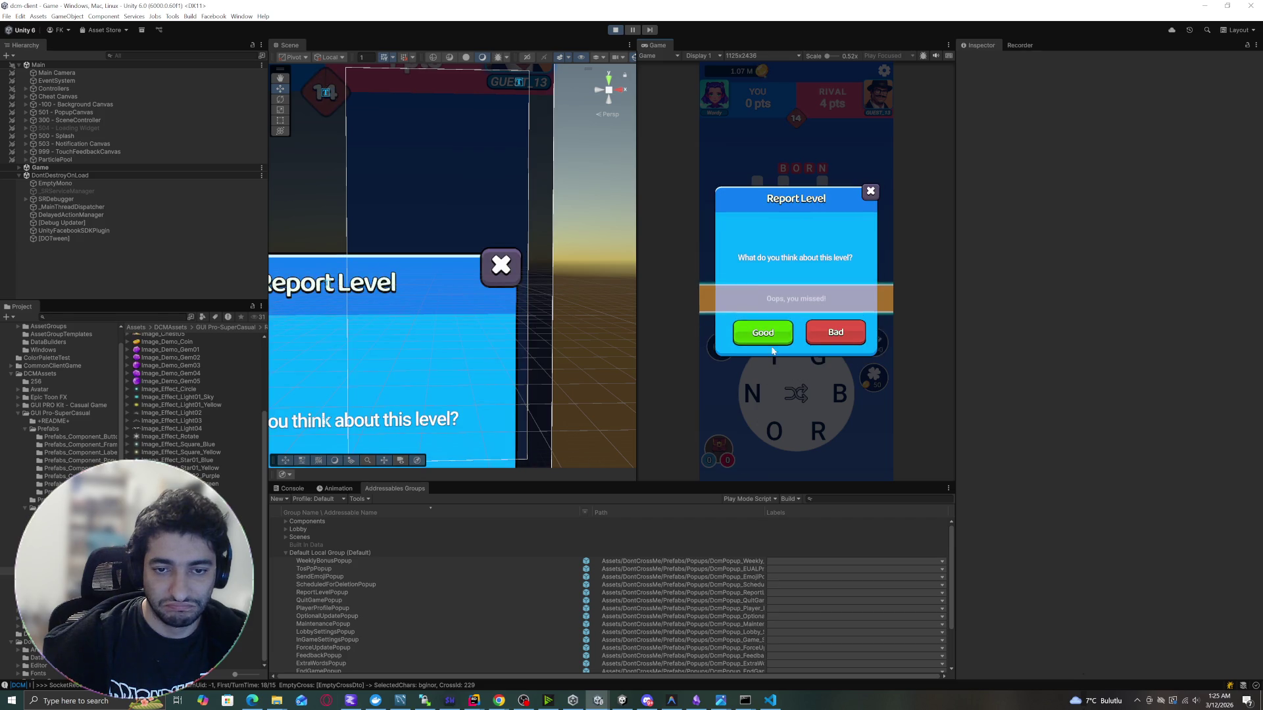
pyautogui.click(842, 333)
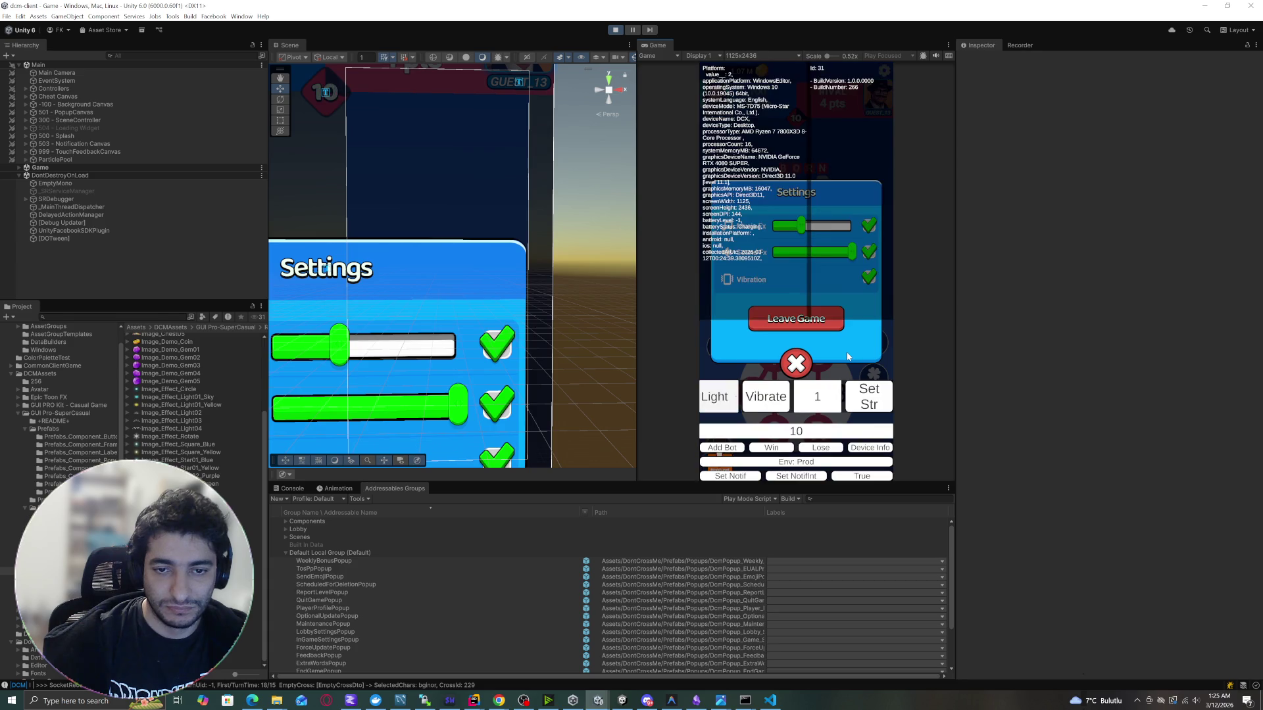
# Show the console with its search filter cleared and send another Good level report.
pyautogui.click(283, 491)
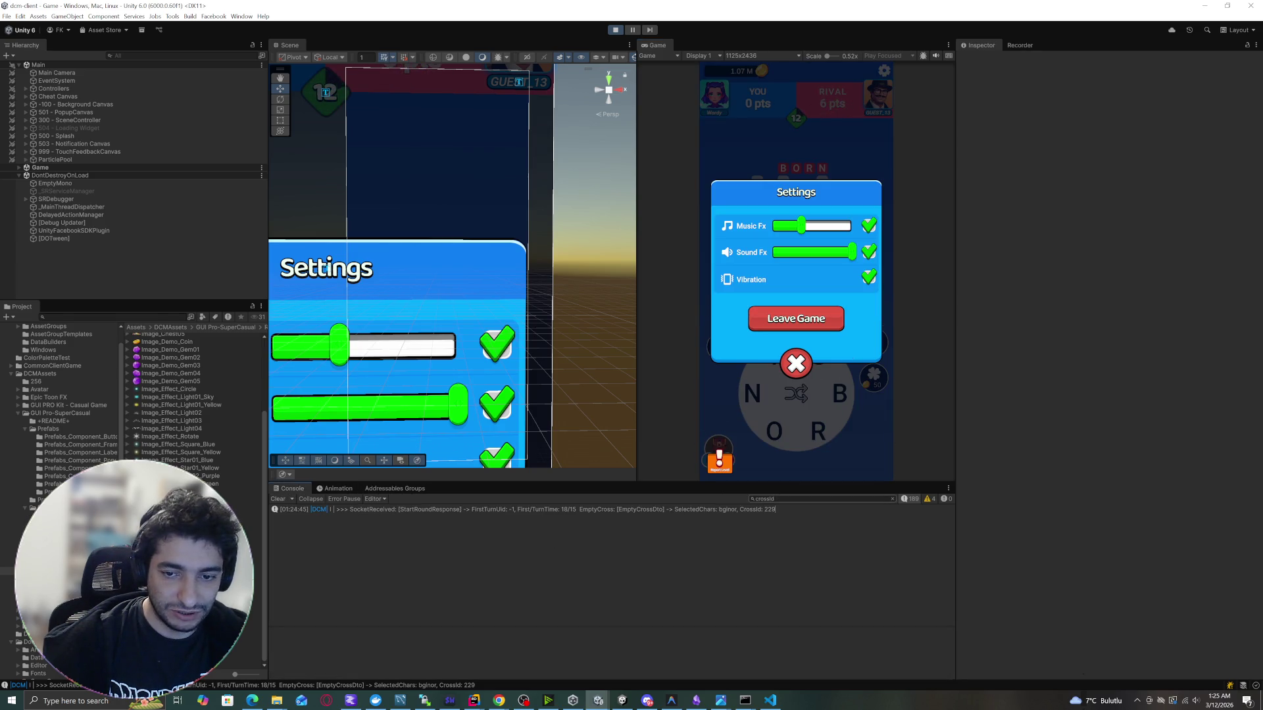
pyautogui.click(892, 499)
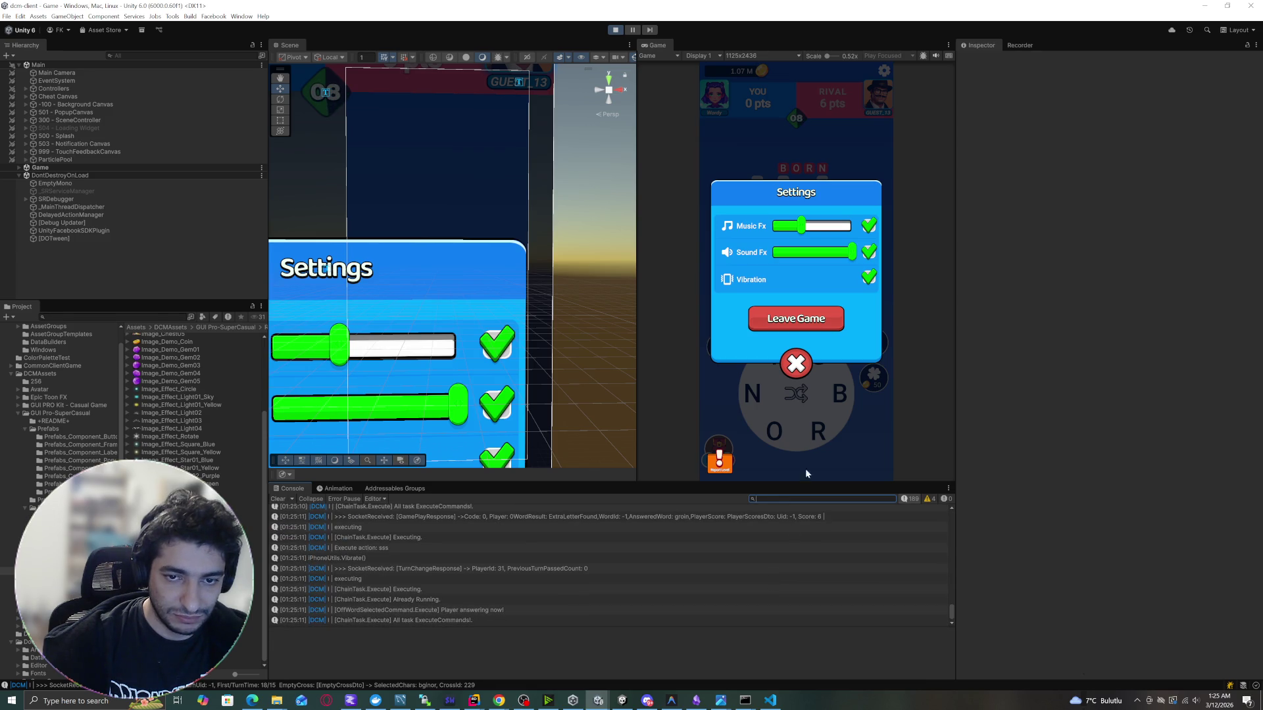
pyautogui.click(730, 467)
pyautogui.click(769, 341)
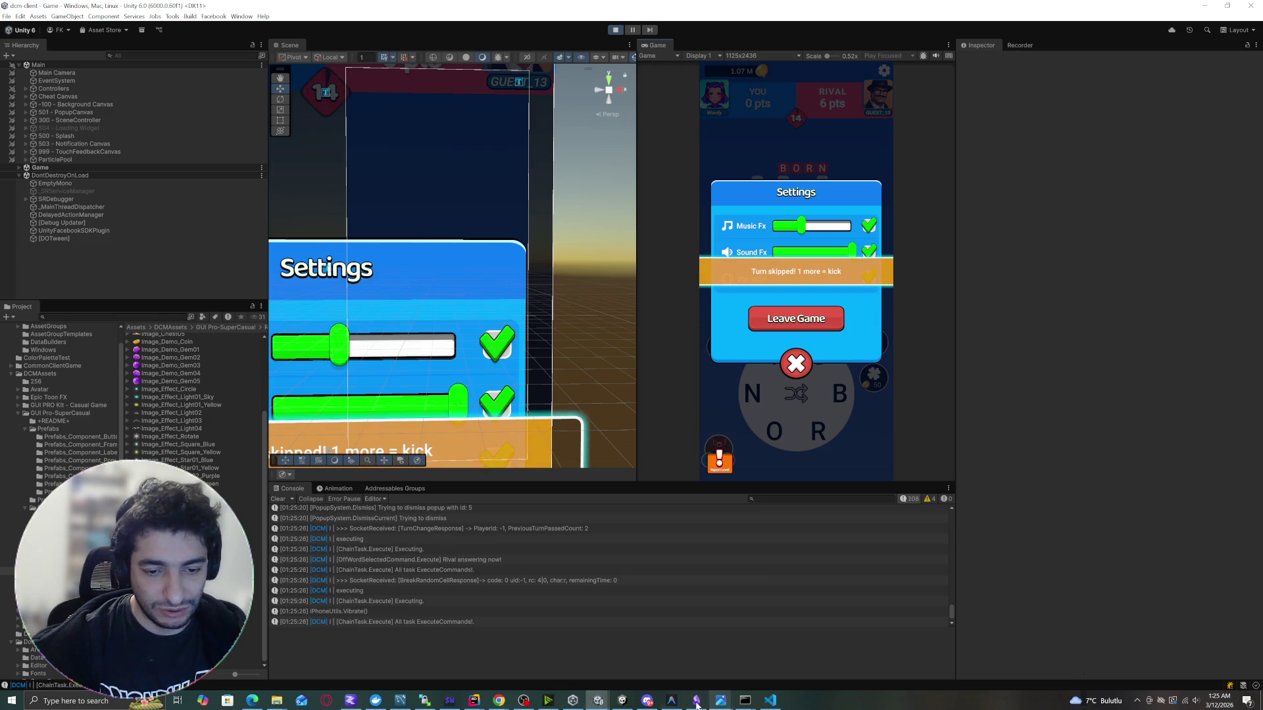
pyautogui.click(400, 701)
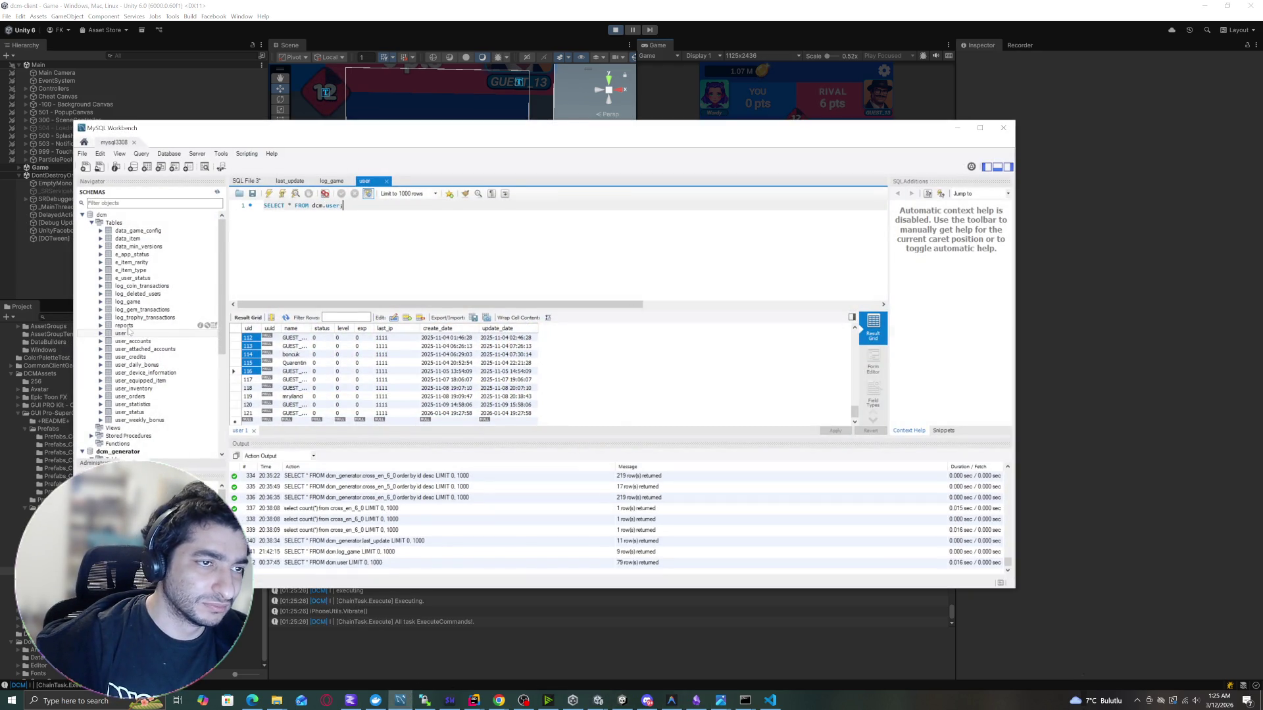
# Select rows of the prod reports table, inspect the two new reports' target_id, then close Workbench.
pyautogui.click(83, 142)
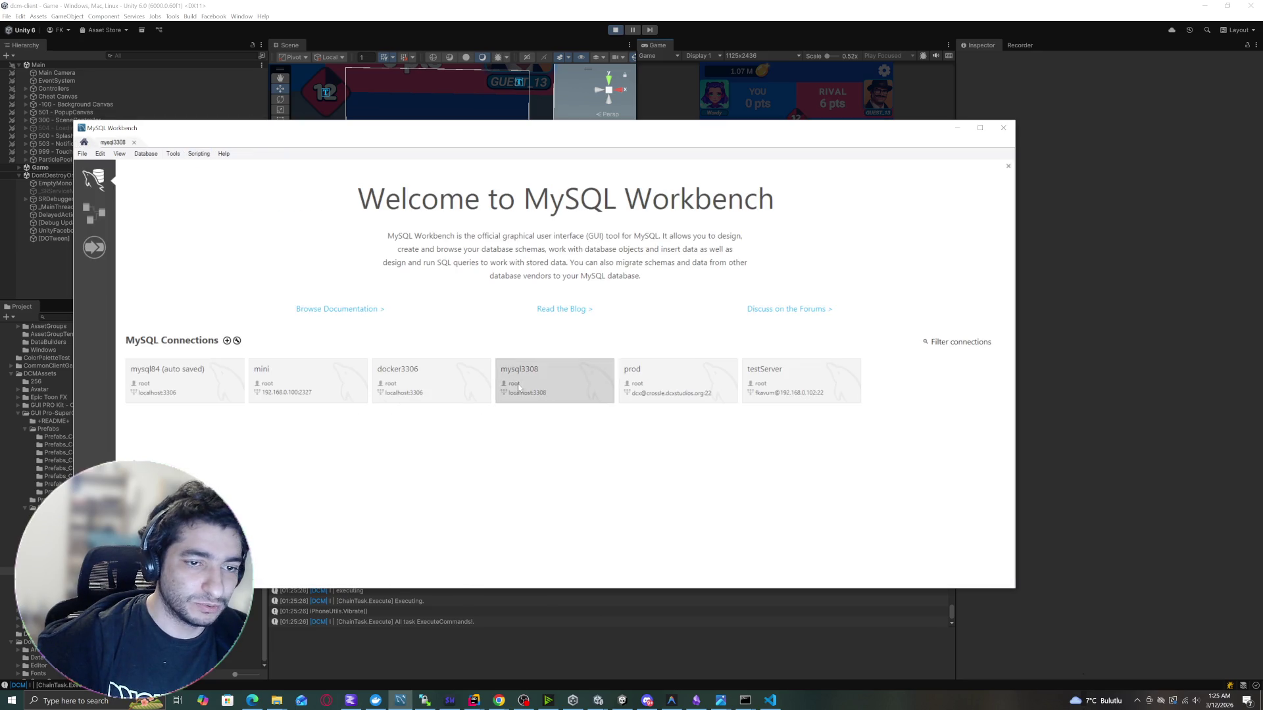
pyautogui.click(692, 379)
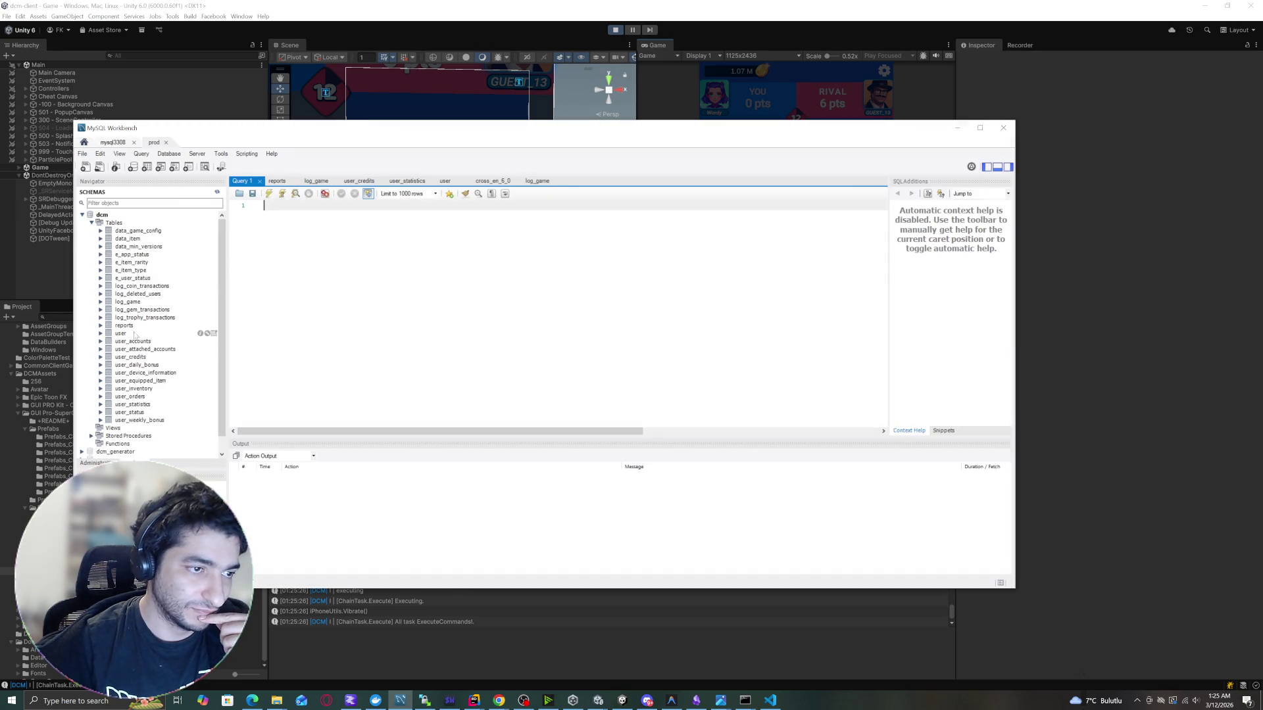
pyautogui.rightClick(161, 328)
pyautogui.click(170, 335)
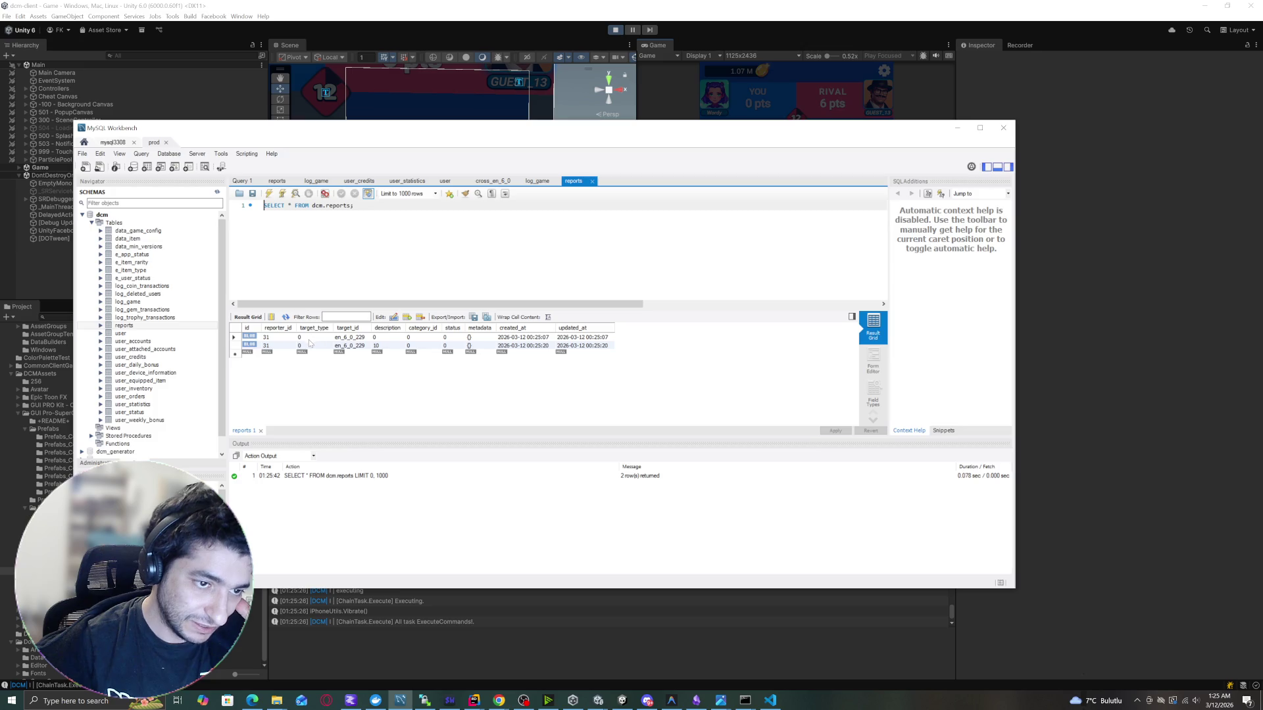
pyautogui.moveTo(310, 343); pyautogui.dragTo(414, 344)
pyautogui.click(338, 347)
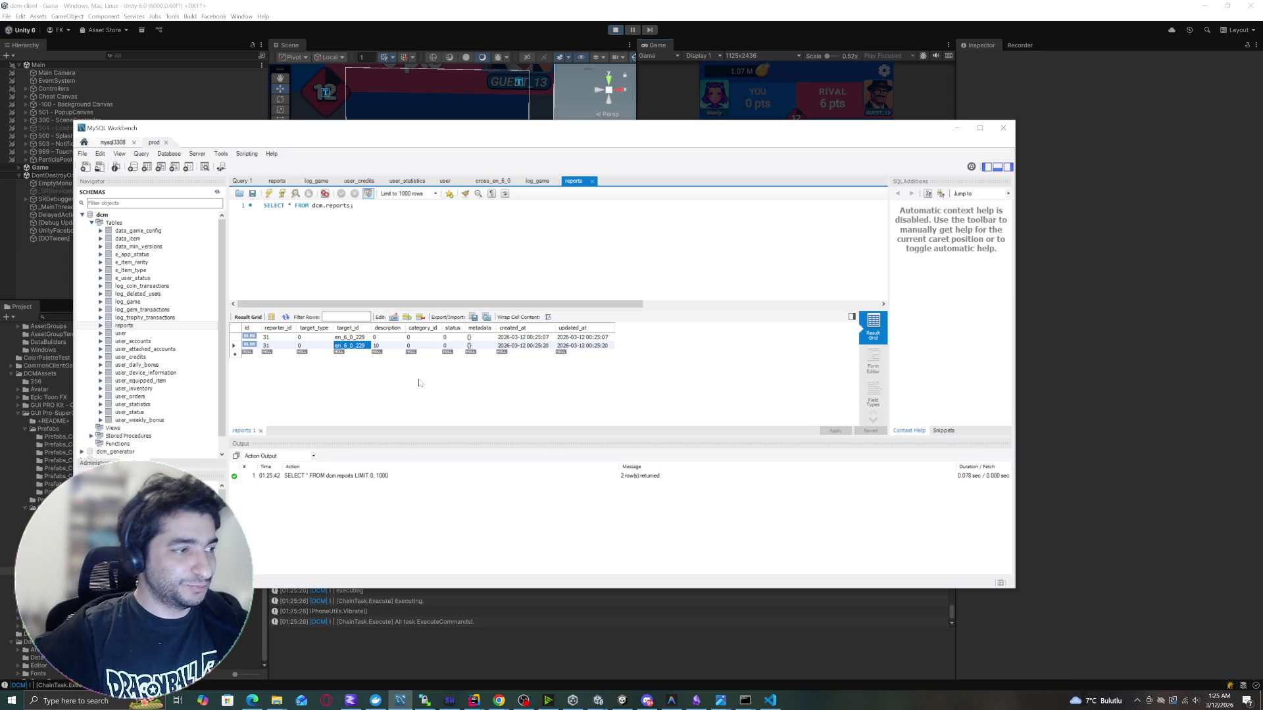
pyautogui.click(1003, 128)
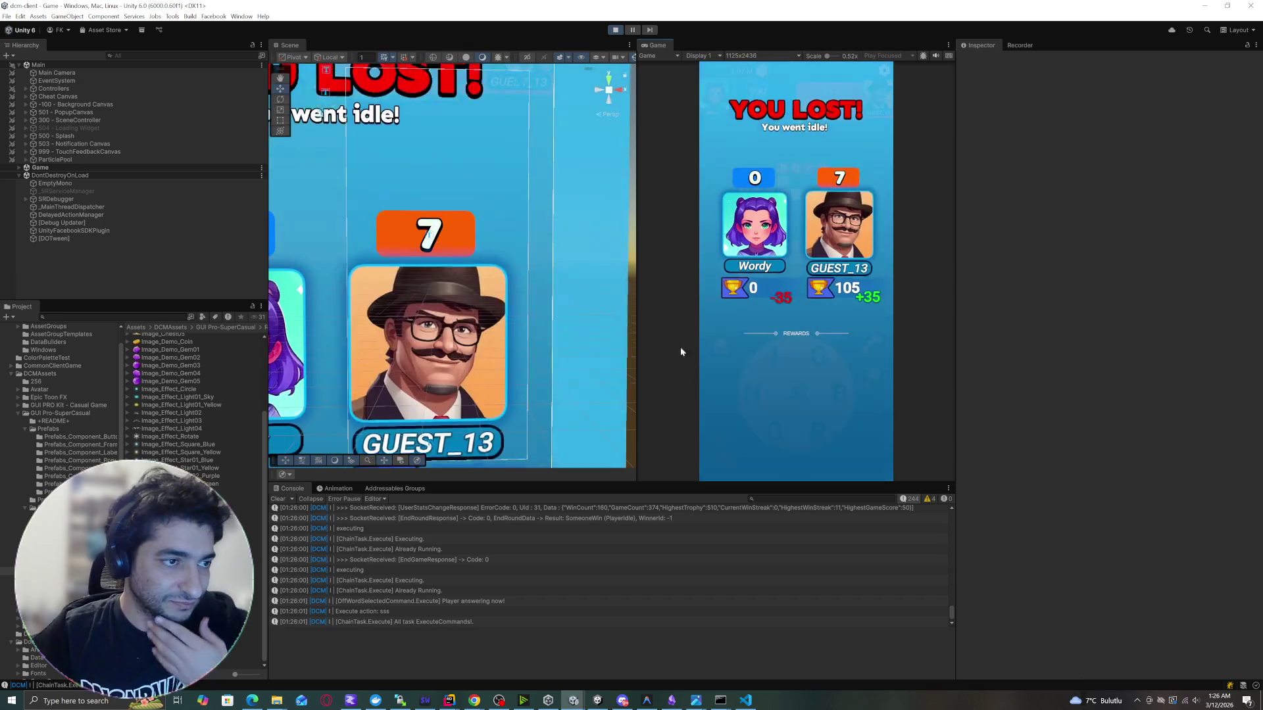
# Return to the lobby, start a new online match, open Report Level from settings, then stop play mode.
pyautogui.click(779, 406)
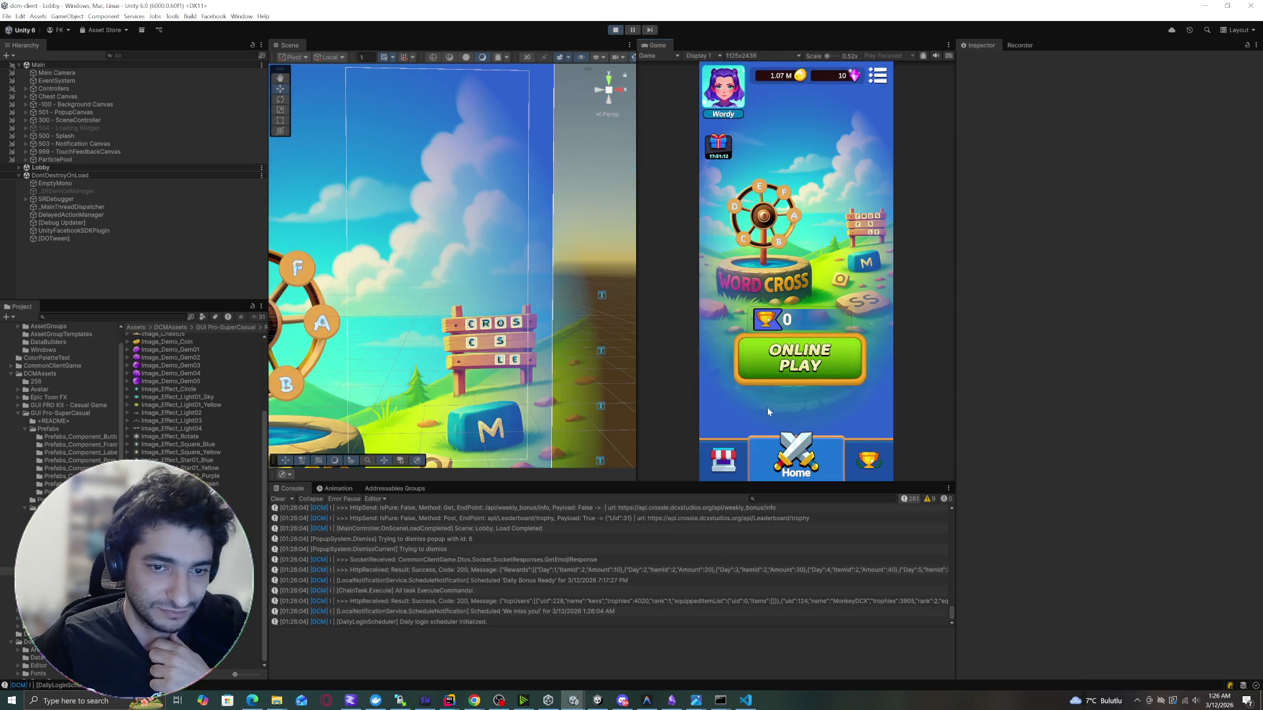
pyautogui.click(789, 359)
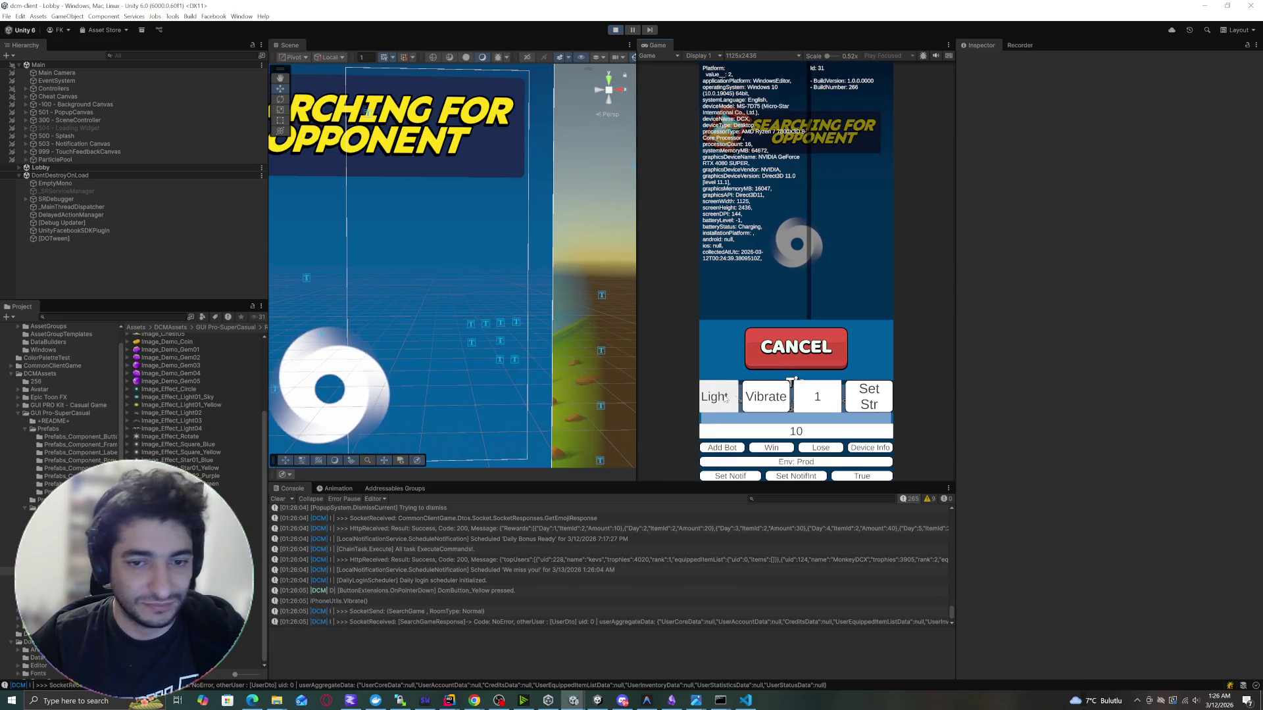
pyautogui.click(828, 433)
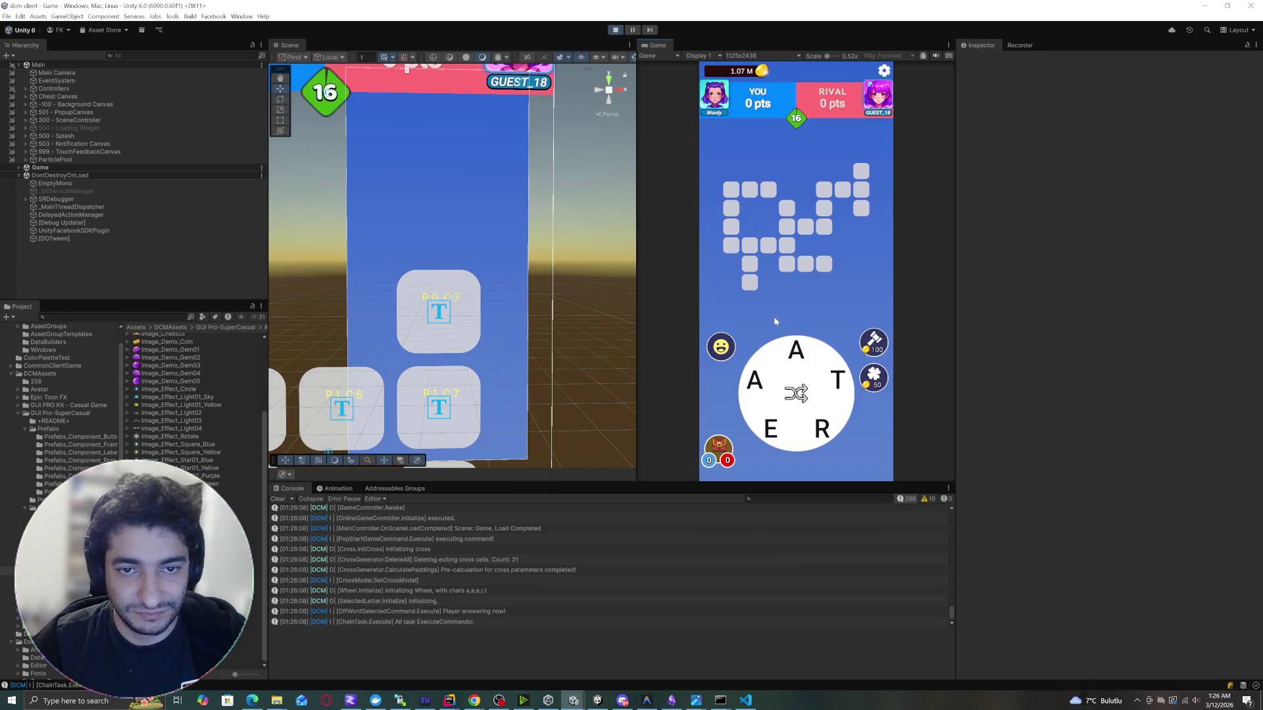
pyautogui.click(883, 70)
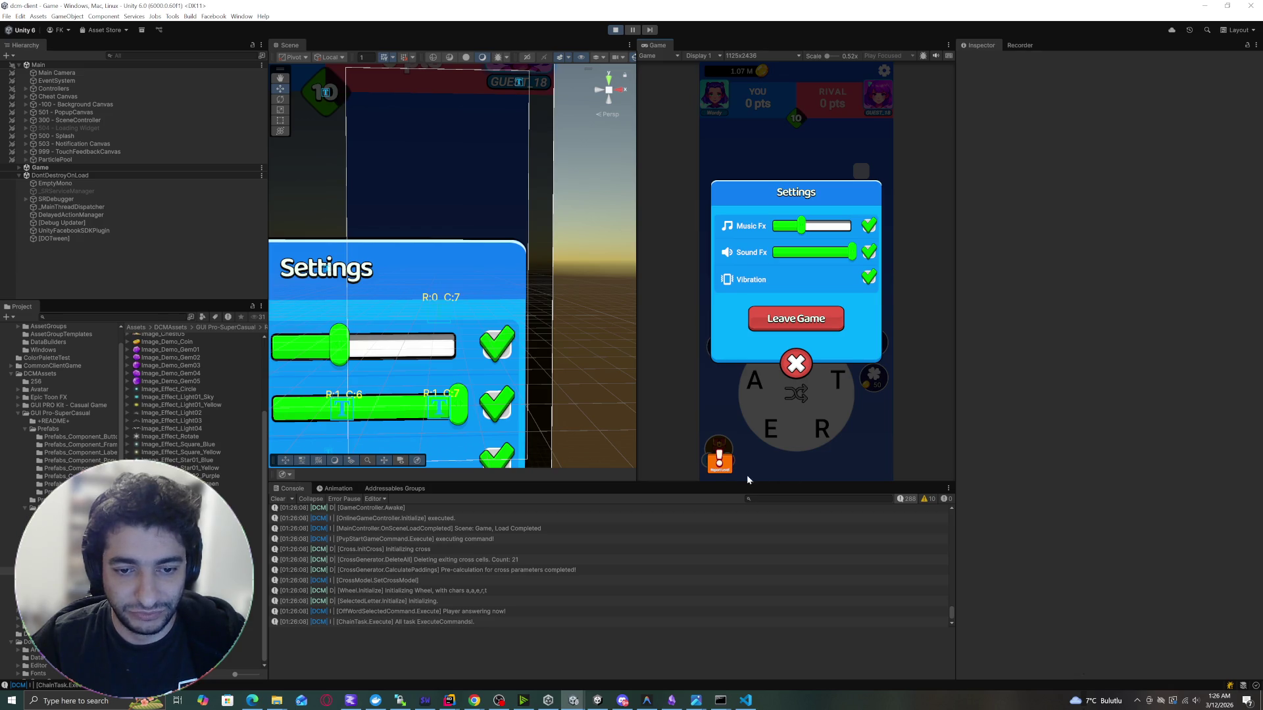
pyautogui.click(728, 469)
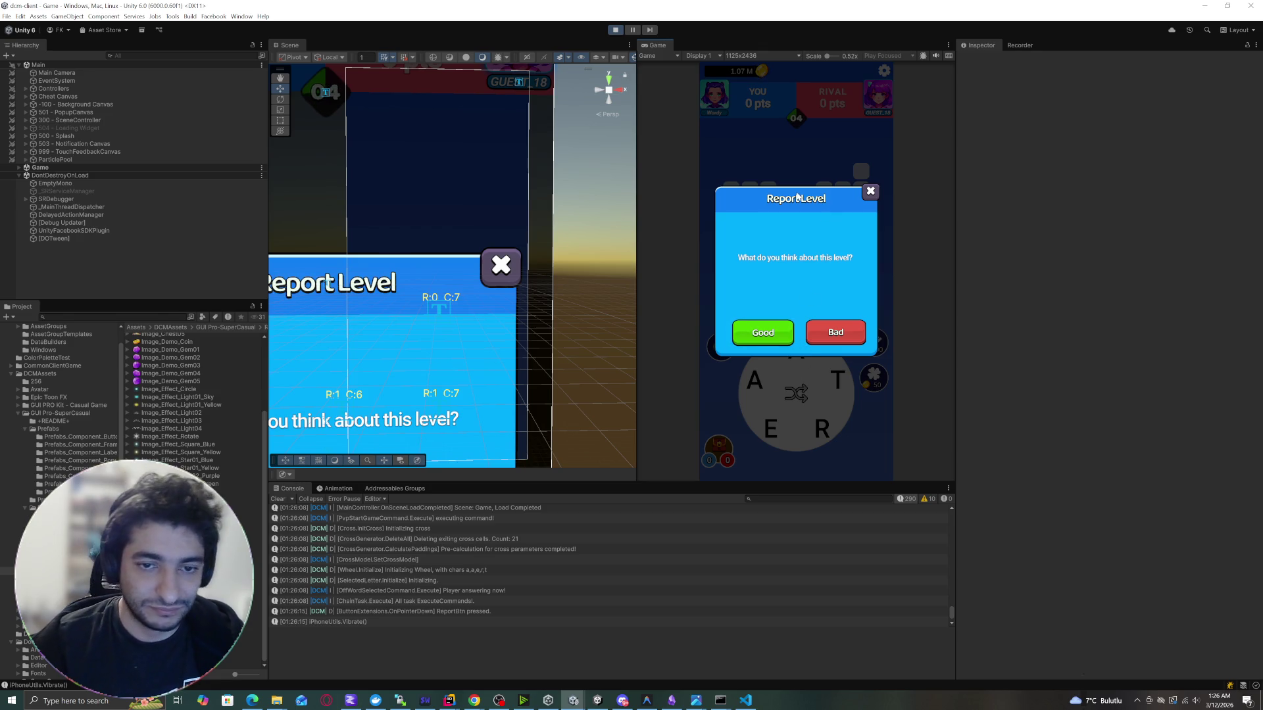
pyautogui.click(615, 30)
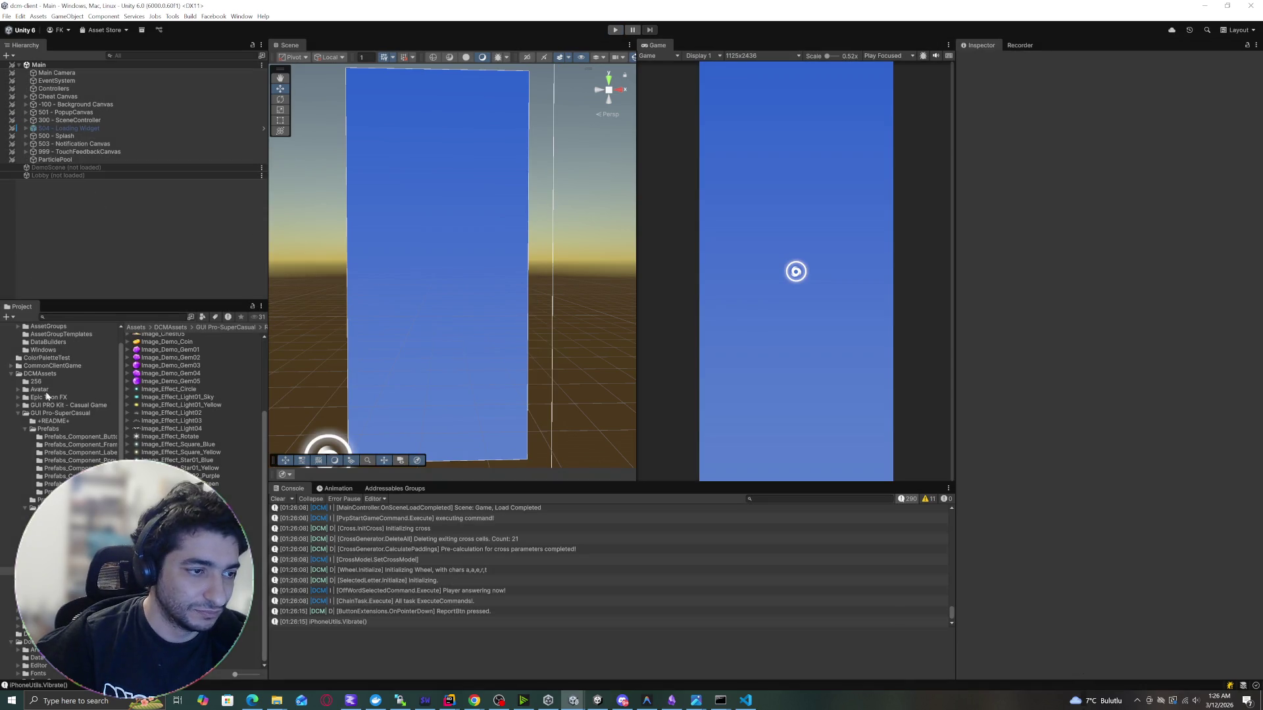
# Search the Project for 'report', open DcmPopup_ReportLevelPopup, and select its Popup panel.
pyautogui.click(80, 316)
pyautogui.write('report')
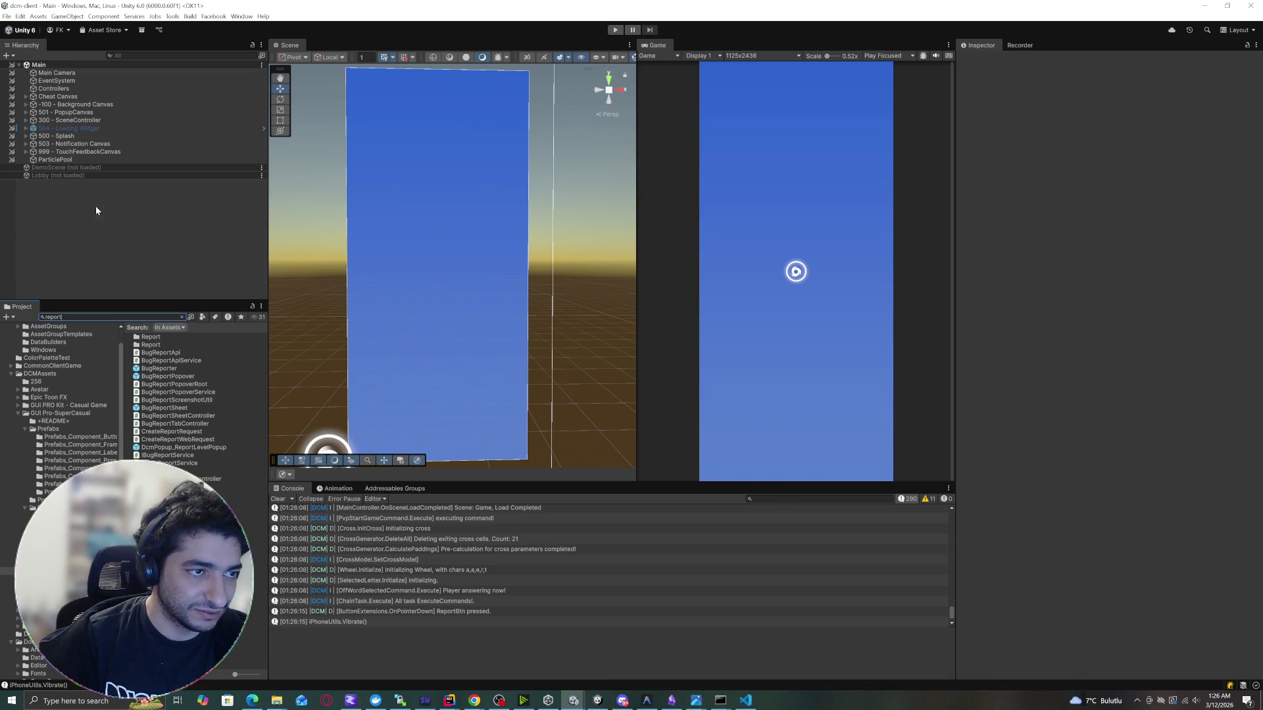
pyautogui.doubleClick(168, 447)
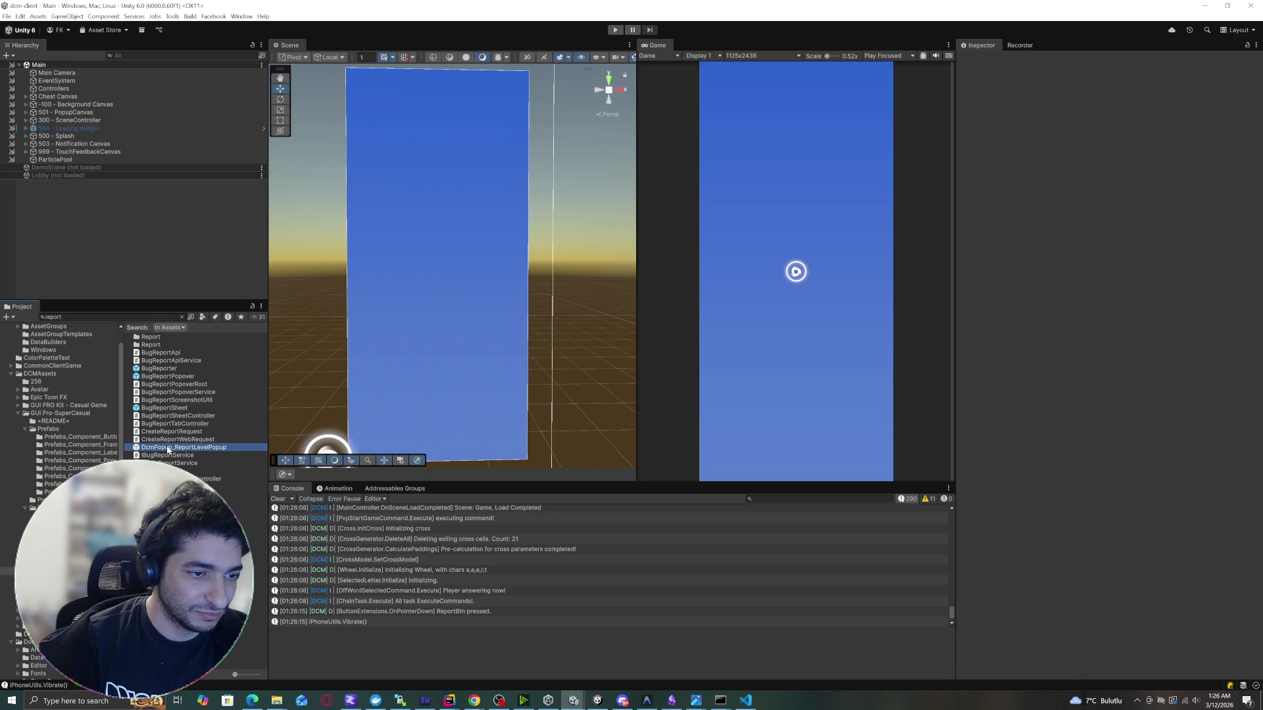
pyautogui.scroll(-5, 402, 281)
pyautogui.scroll(5, 402, 281)
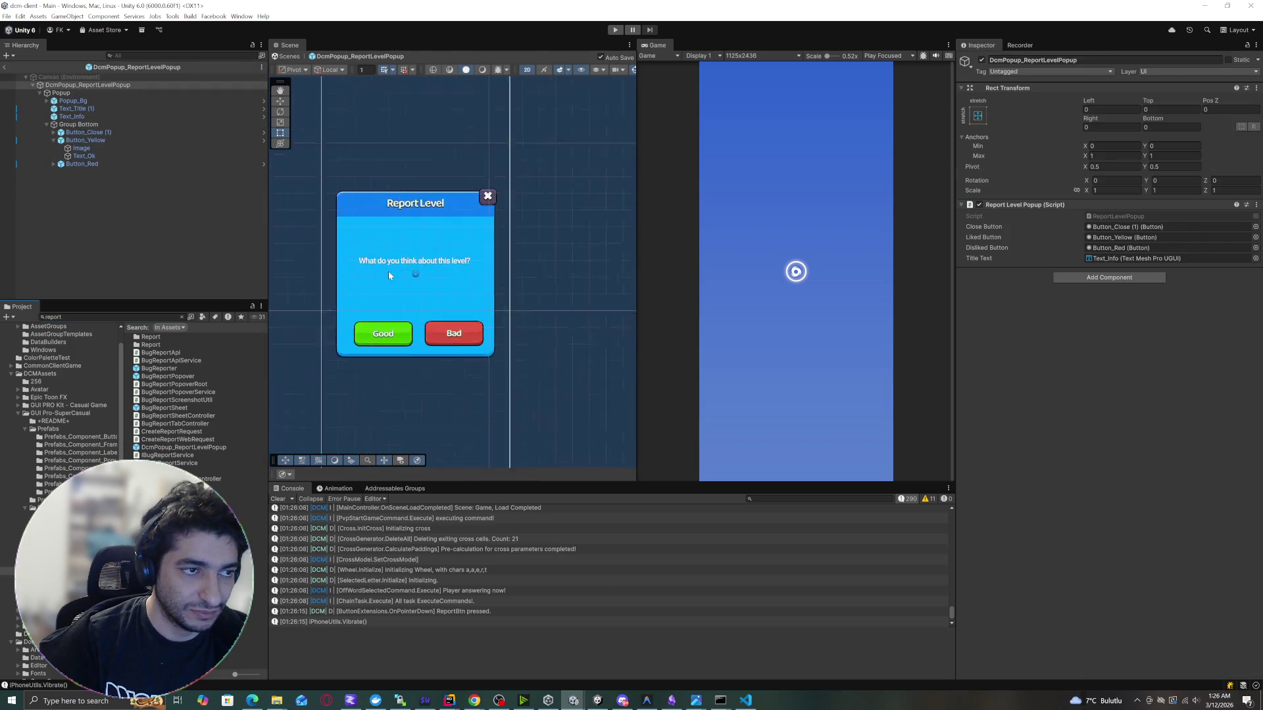
pyautogui.click(92, 94)
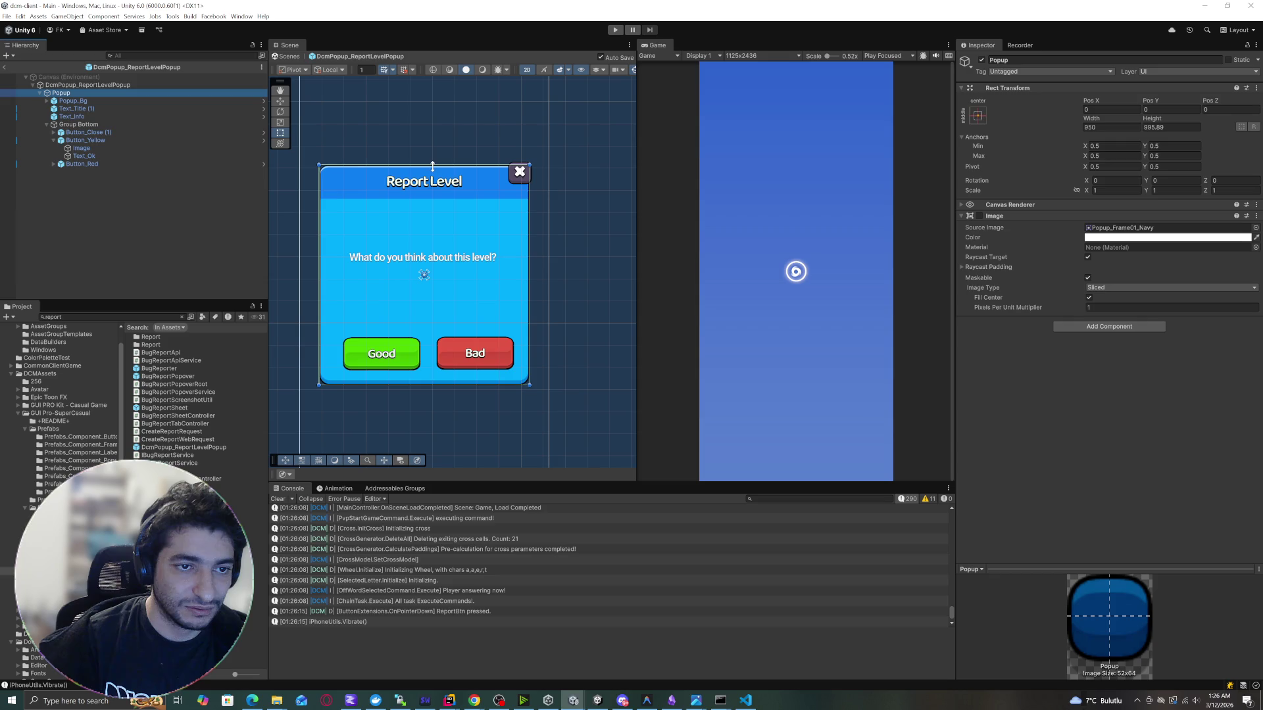
# Set the popup height to about 884, move Text_Info lower and shrink its height to about 190.
pyautogui.moveTo(1140, 122)
pyautogui.mouseDown()
pyautogui.moveTo(843, 156)
pyautogui.moveTo(378, 343)
pyautogui.moveTo(337, 289)
pyautogui.moveTo(563, 267)
pyautogui.moveTo(847, 214)
pyautogui.moveTo(175, 202)
pyautogui.moveTo(241, 162)
pyautogui.mouseUp()
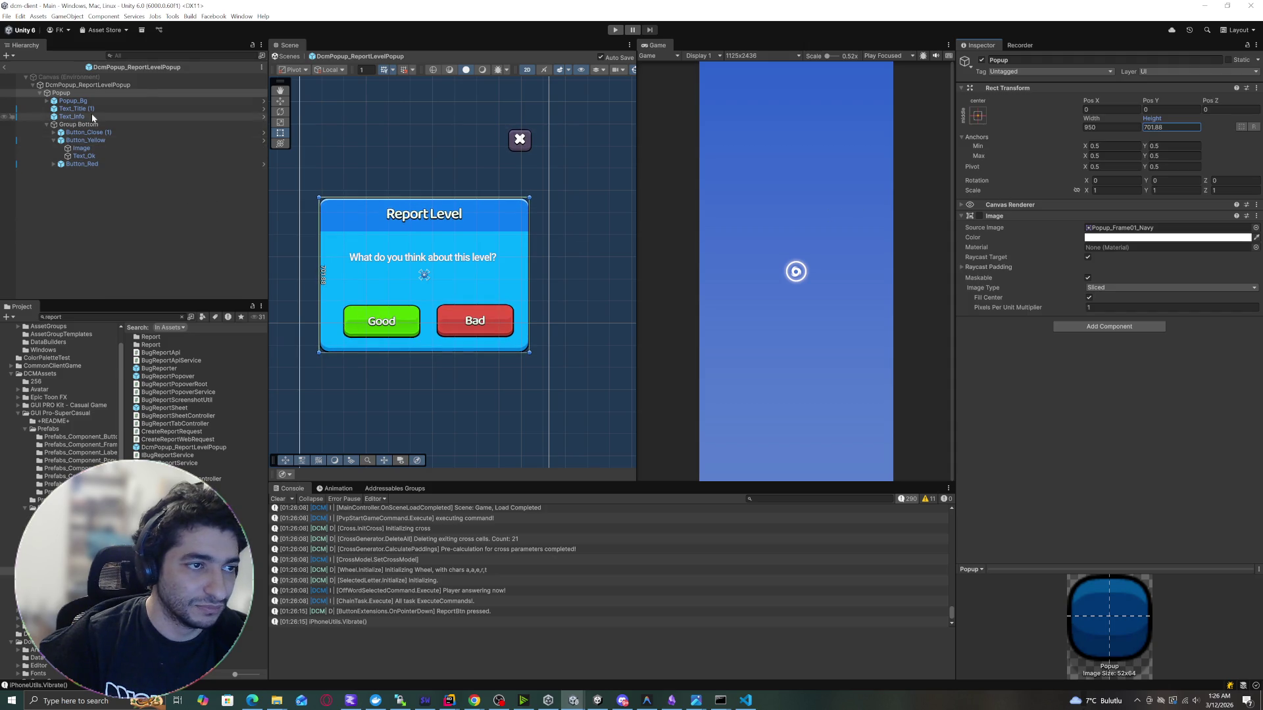
pyautogui.click(77, 108)
pyautogui.click(73, 117)
pyautogui.press('w')
pyautogui.moveTo(428, 255)
pyautogui.mouseDown()
pyautogui.moveTo(434, 266)
pyautogui.moveTo(435, 256)
pyautogui.mouseUp()
pyautogui.press('t')
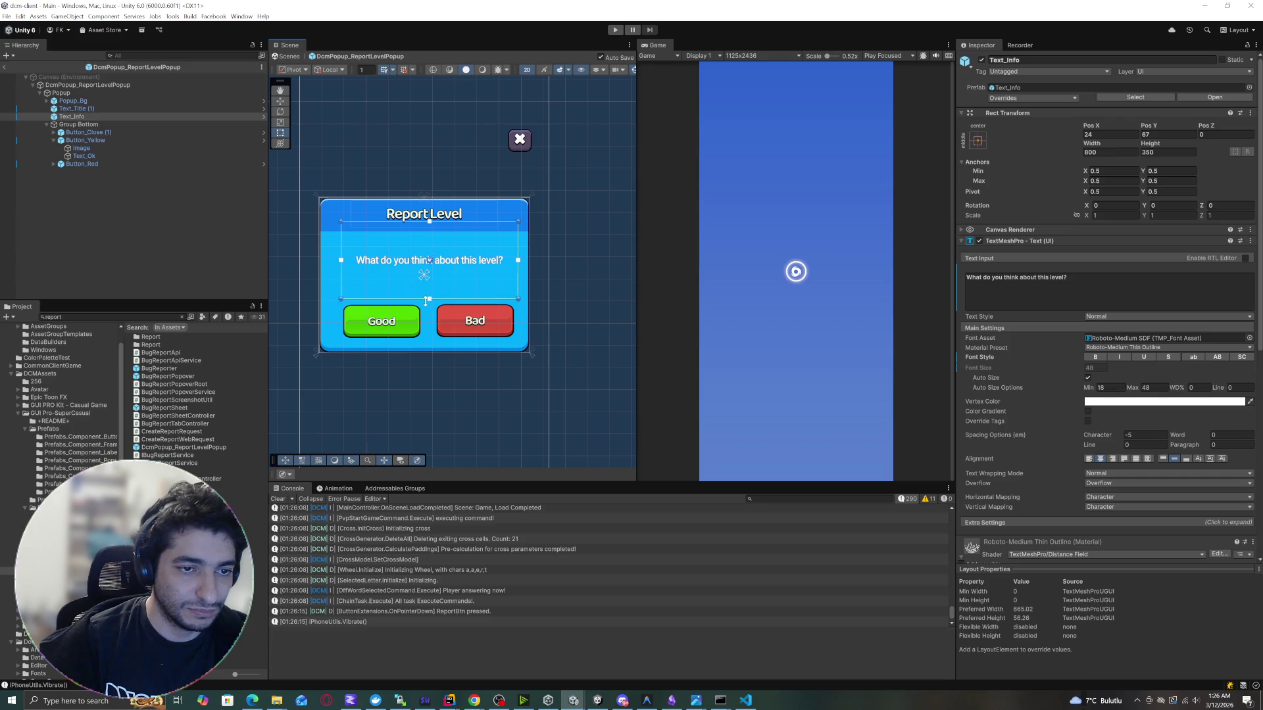
pyautogui.moveTo(437, 298); pyautogui.dragTo(433, 253)
pyautogui.press('w')
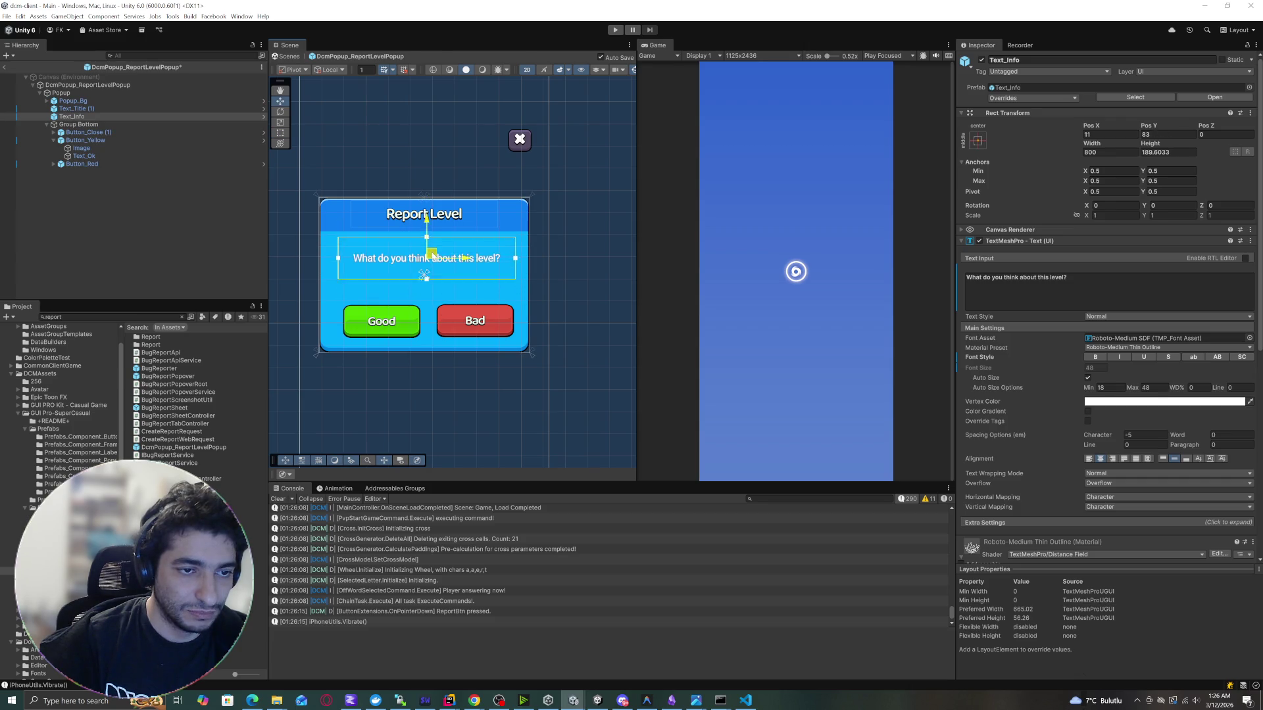
# Nudge the Good and Bad buttons up slightly.
pyautogui.click(104, 187)
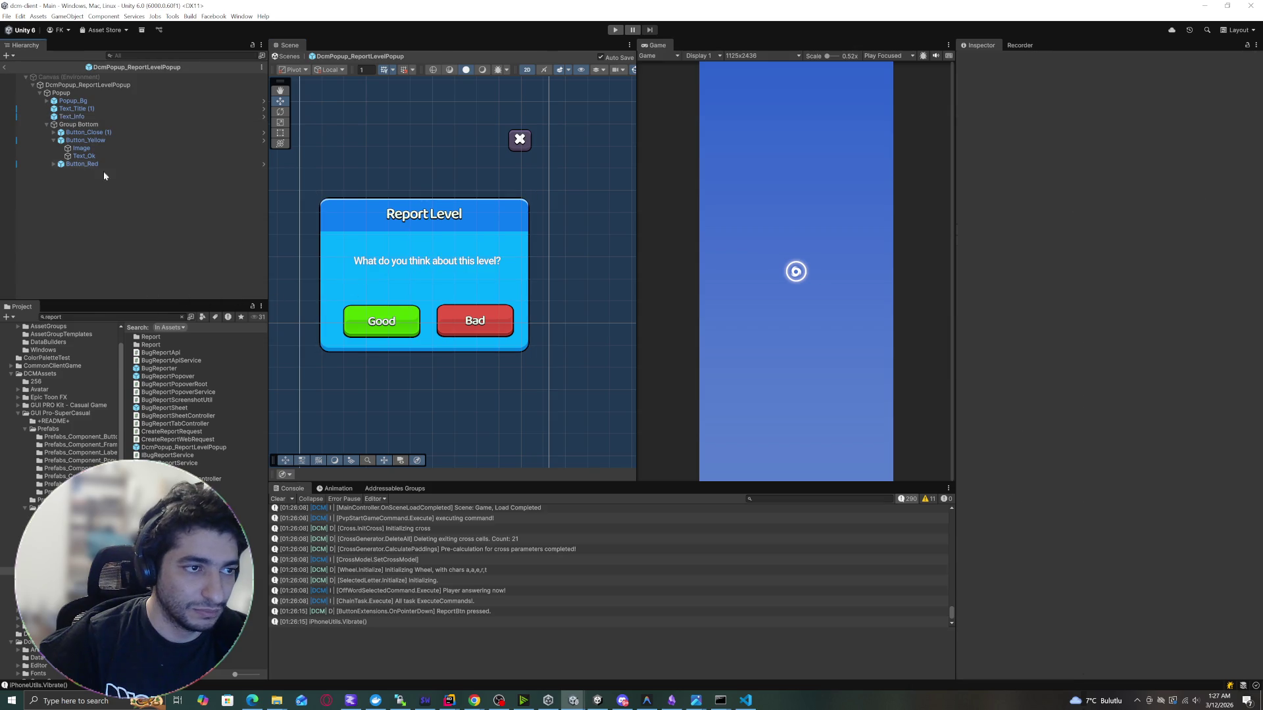
pyautogui.click(53, 140)
pyautogui.click(72, 132)
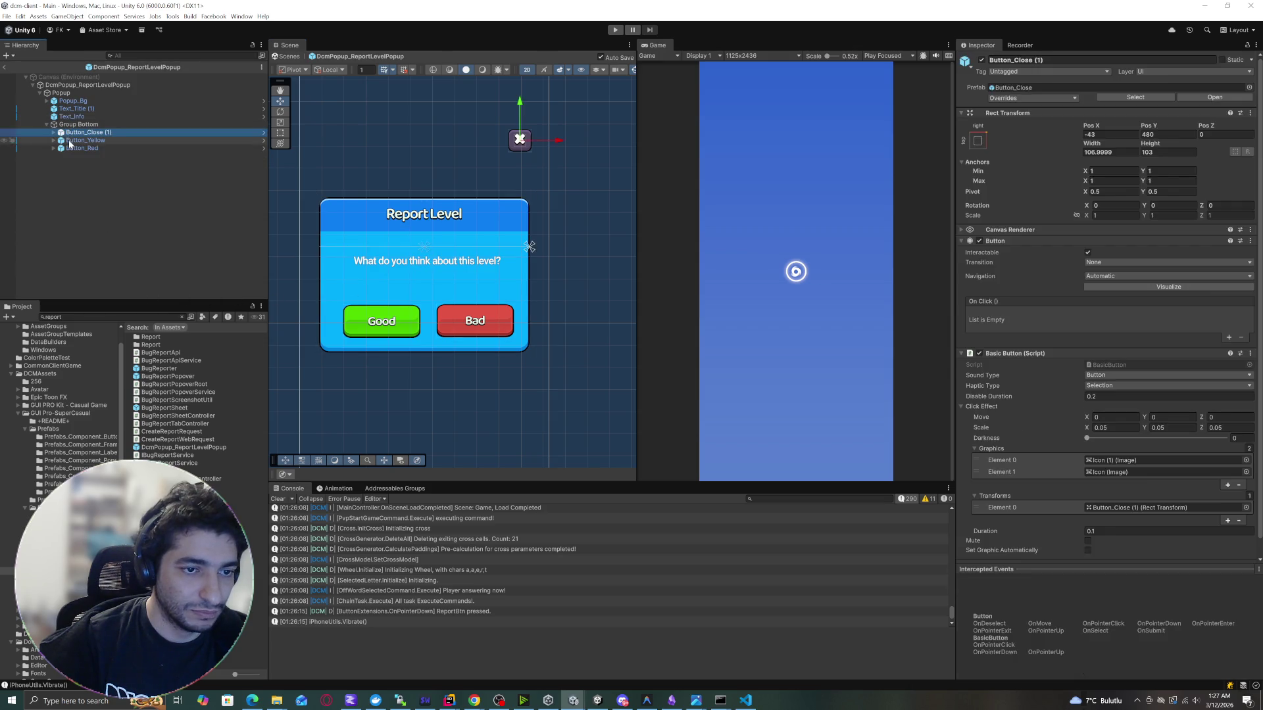
pyautogui.click(70, 142)
pyautogui.keyDown('ctrl'); pyautogui.click(79, 149); pyautogui.keyUp('ctrl')
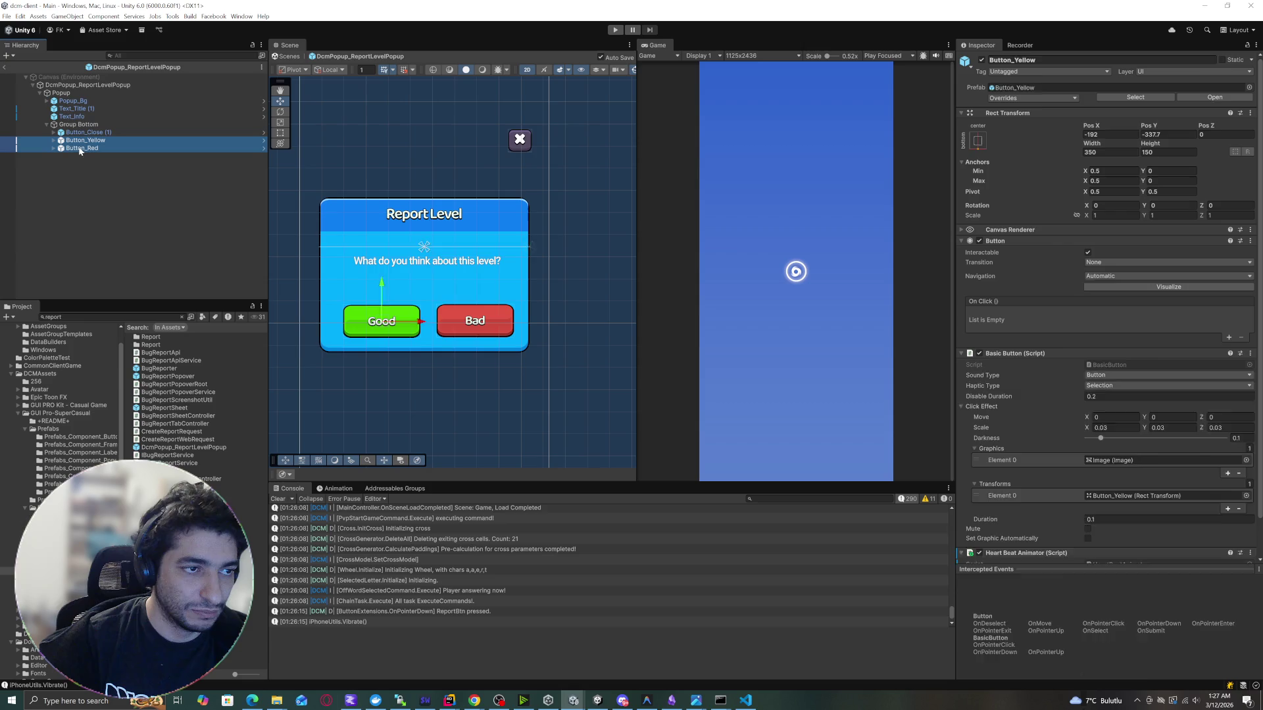
pyautogui.moveTo(477, 317); pyautogui.dragTo(477, 313)
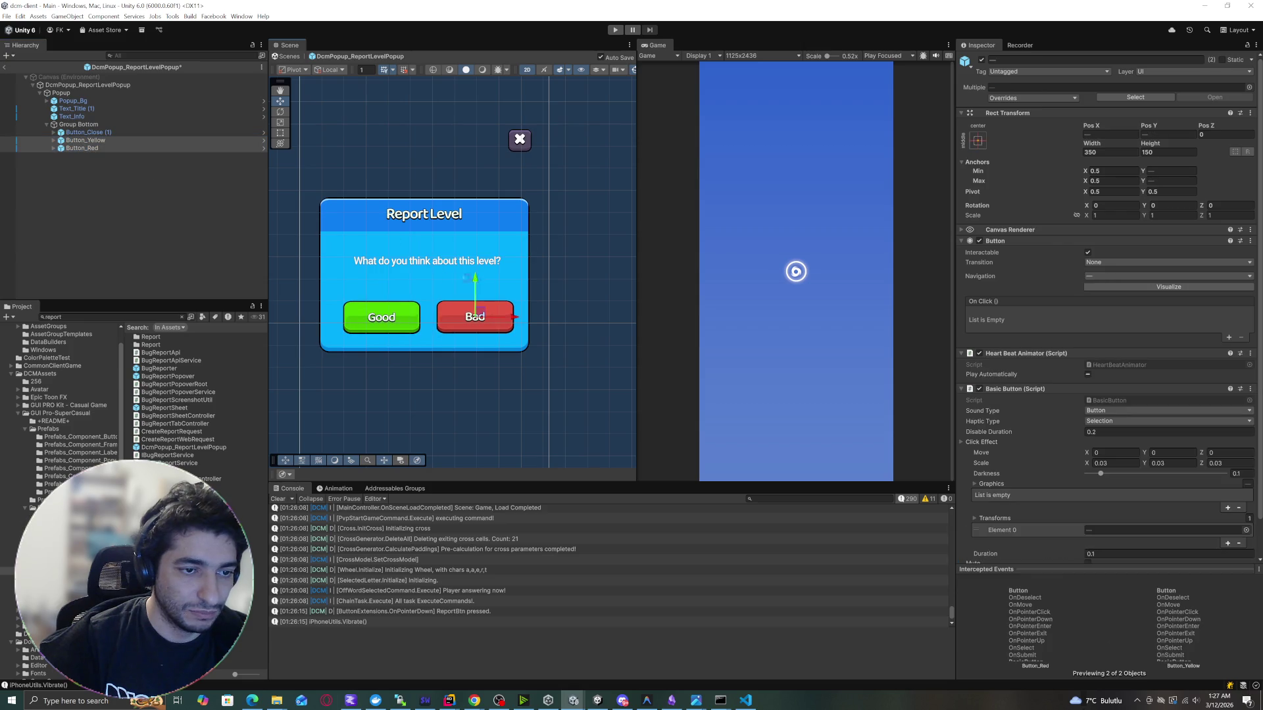
# Move Button_Close (1) onto the popup's top-right corner at Pos Y 187.
pyautogui.click(93, 205)
pyautogui.click(99, 110)
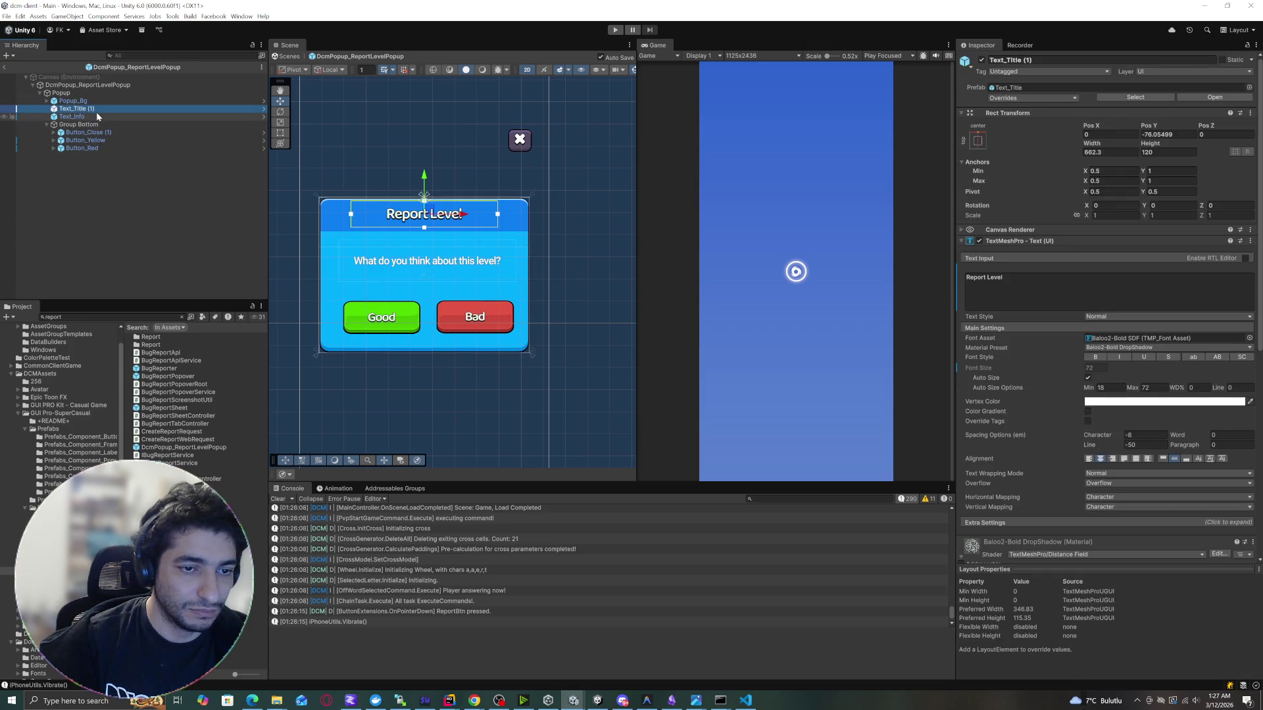
pyautogui.click(96, 117)
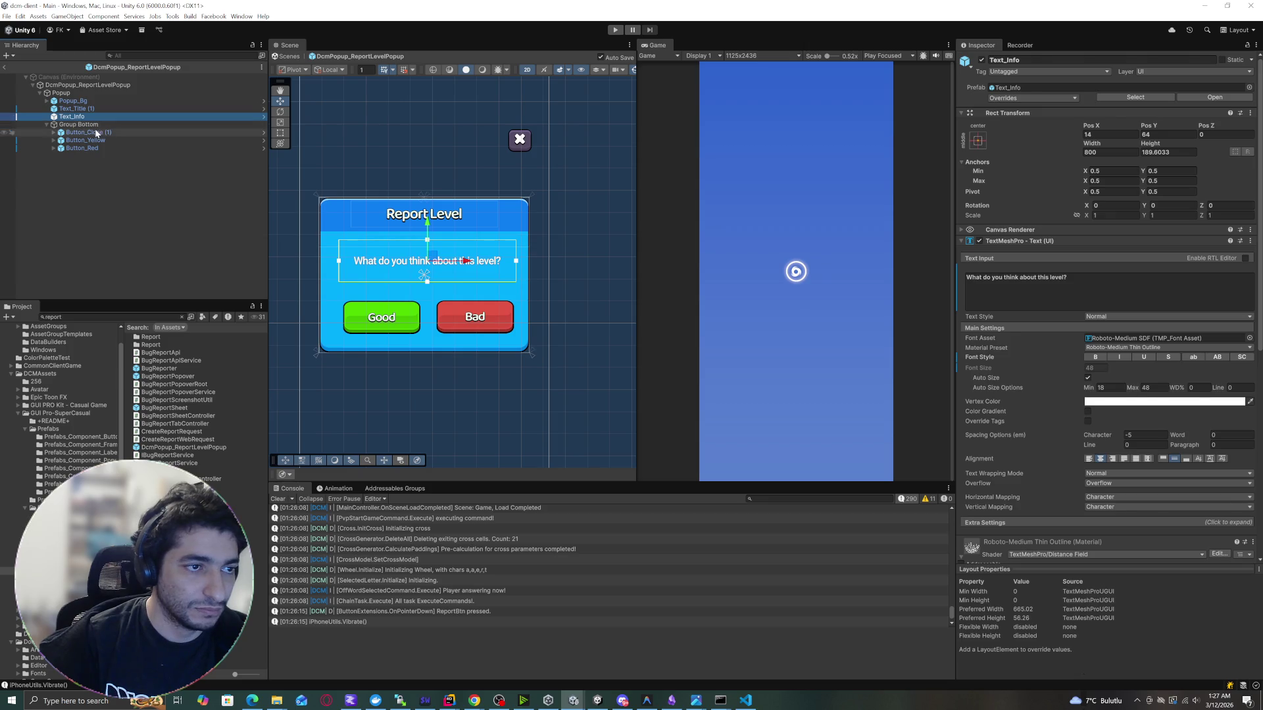
pyautogui.click(92, 132)
pyautogui.moveTo(525, 140); pyautogui.dragTo(522, 209)
pyautogui.click(141, 237)
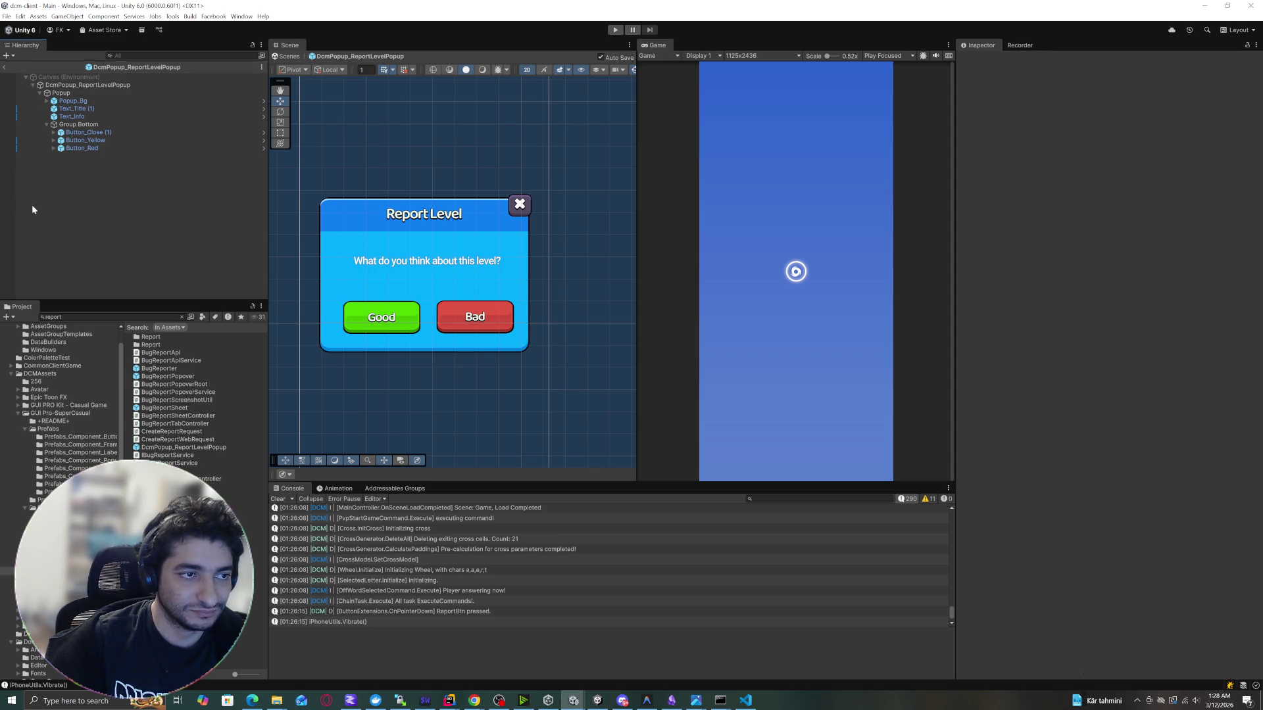
# Check the popup root's script wiring to Button_Close (1), Button_Yellow, Button_Red and Text_Info, then switch to Rider.
pyautogui.click(66, 85)
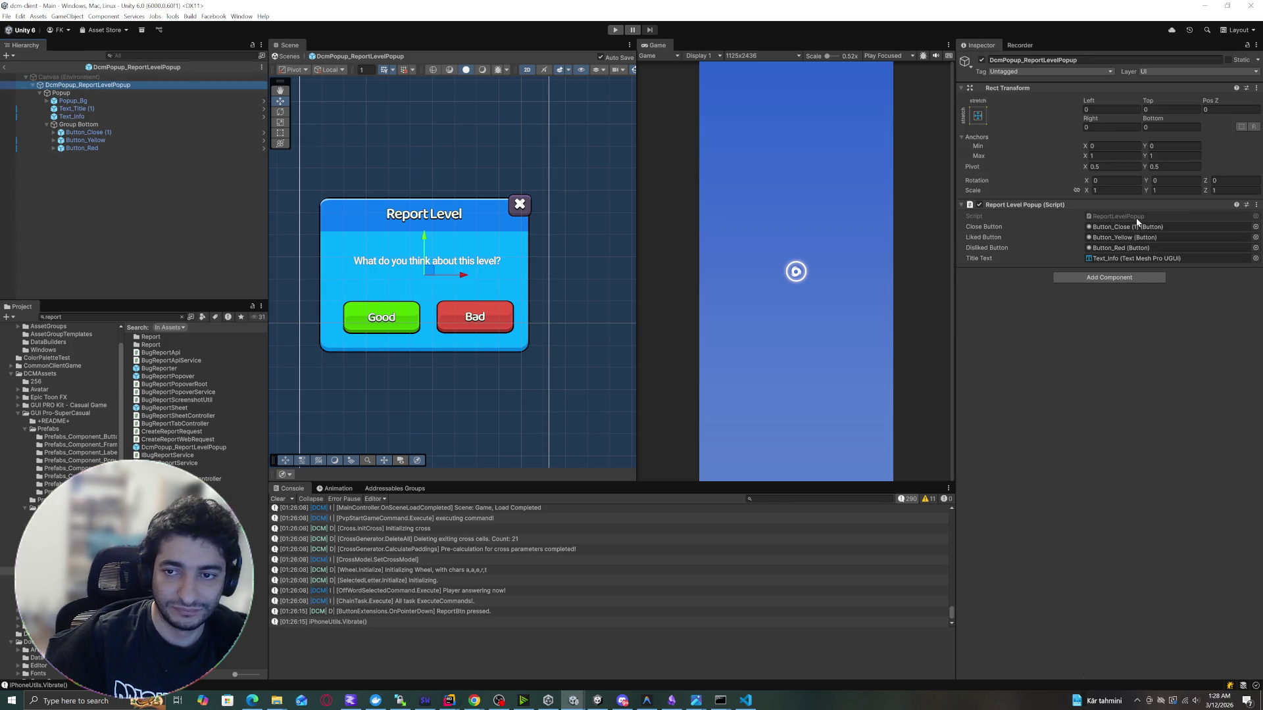
pyautogui.hotkey('alt', 'Tab')
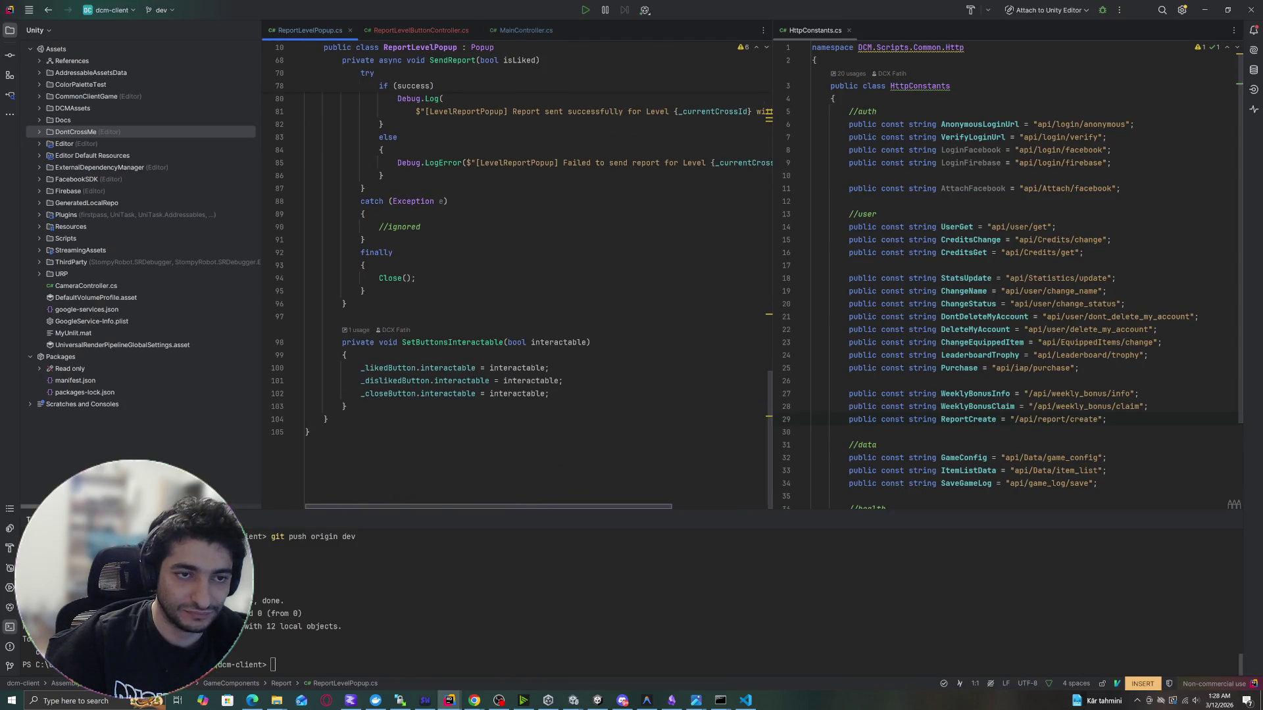
# Delete the blank line before the bool success assignment in SendReport.
pyautogui.scroll(5, 519, 283)
pyautogui.scroll(-5, 520, 283)
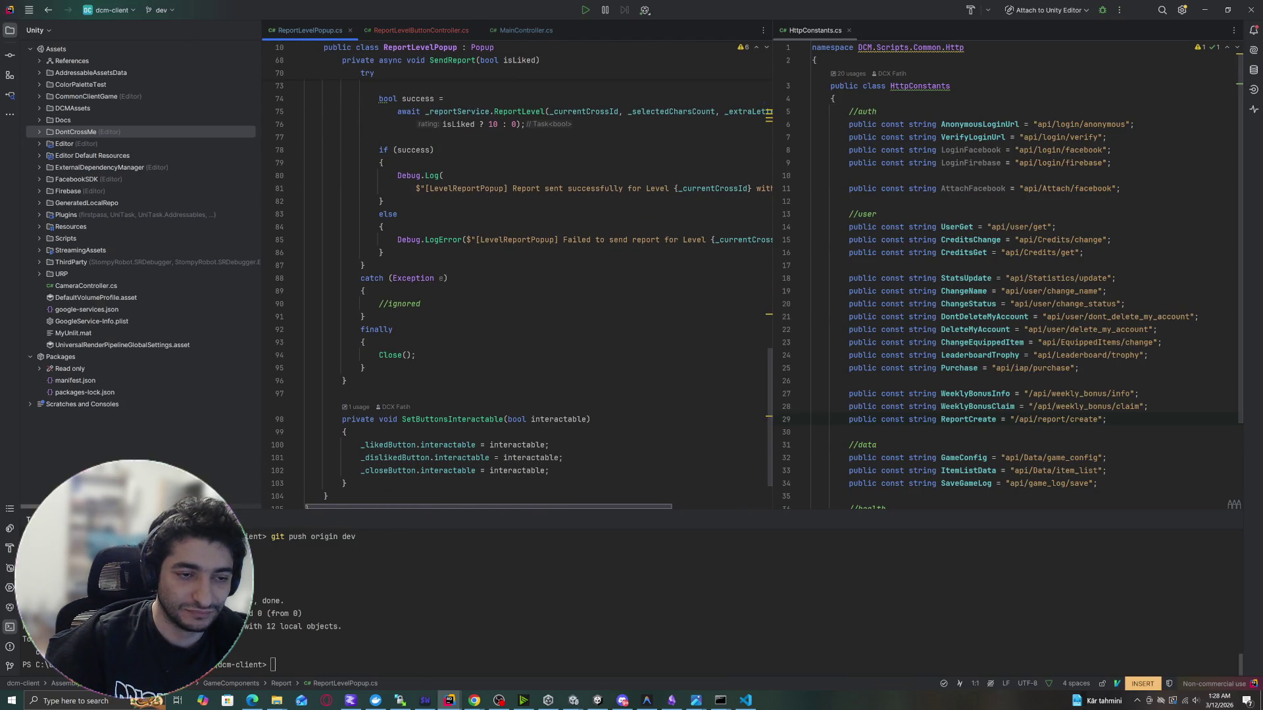
pyautogui.scroll(3, 520, 283)
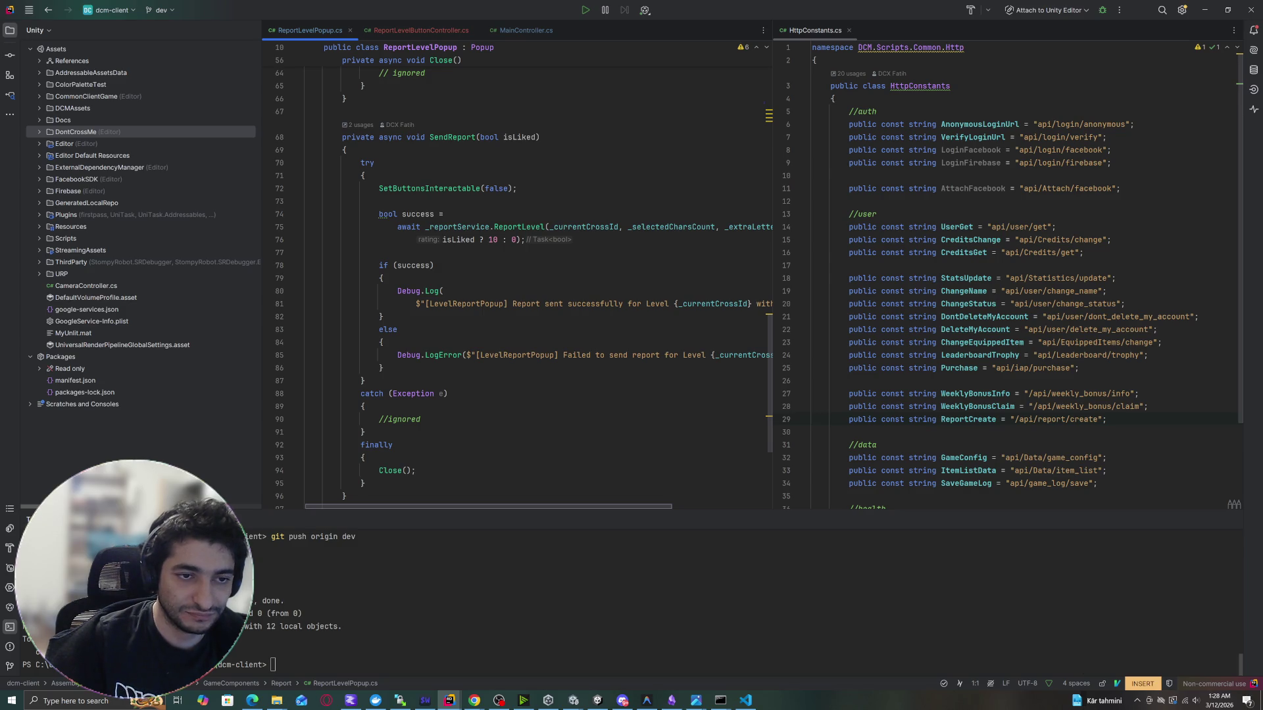
pyautogui.click(306, 202)
pyautogui.press('Delete')
# Add a trial line after the try block's opening brace, then remove it again.
pyautogui.scroll(15, 520, 276)
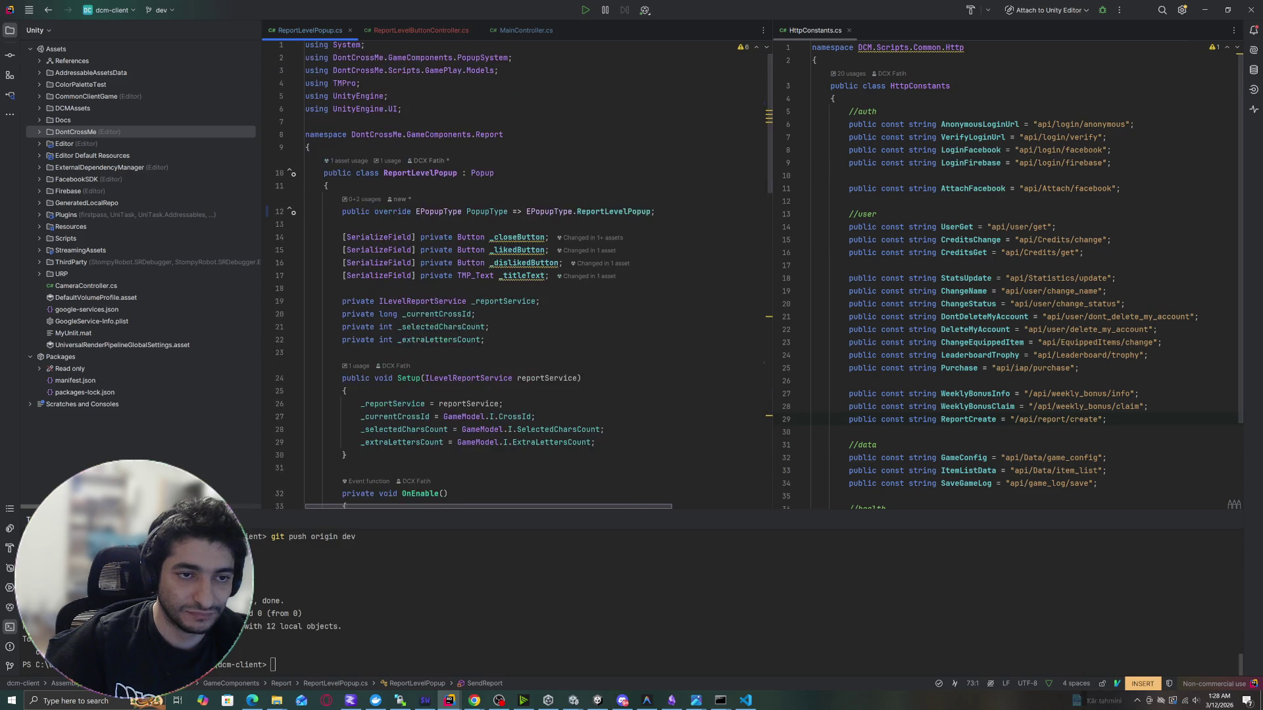
pyautogui.scroll(-15, 520, 276)
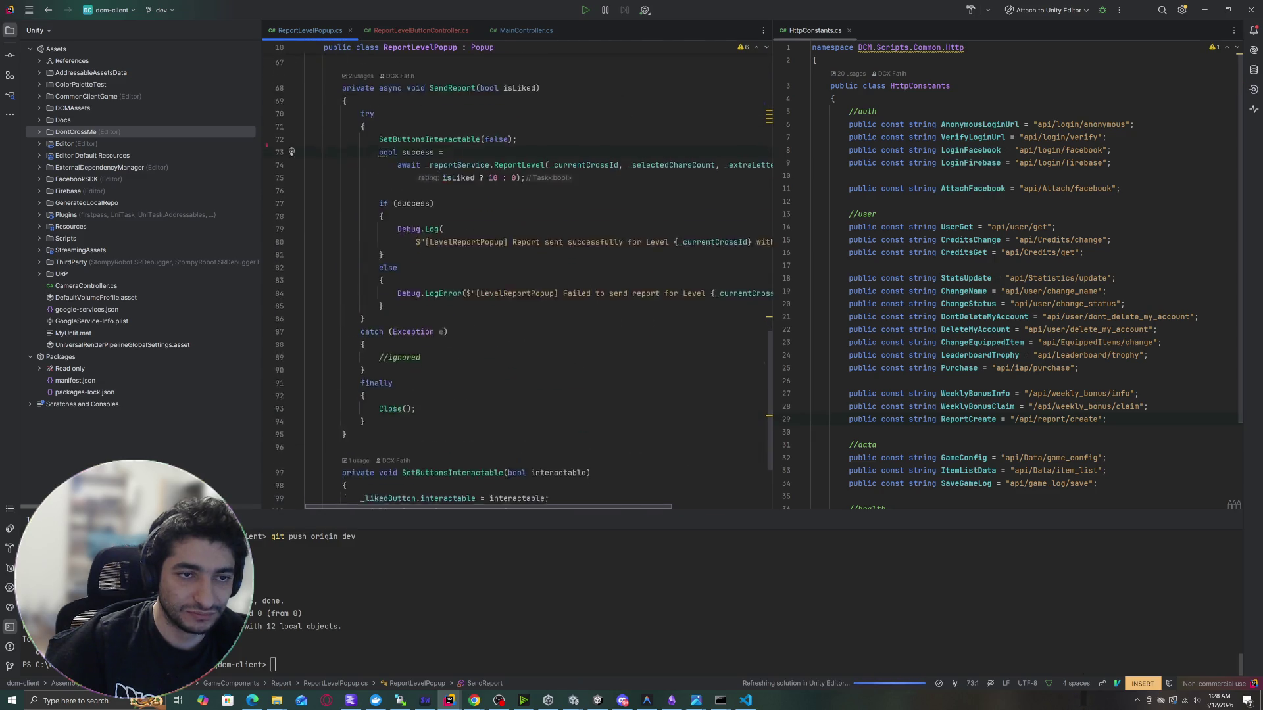
pyautogui.click(364, 168)
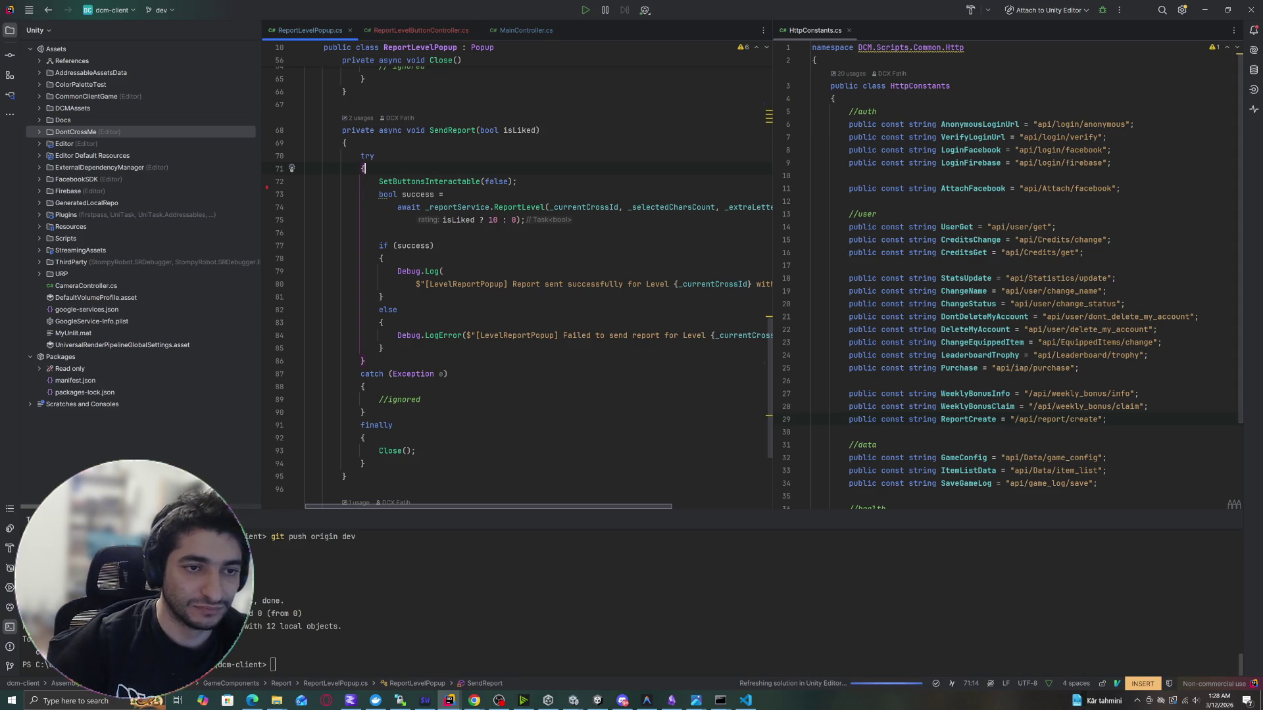
pyautogui.press('Return')
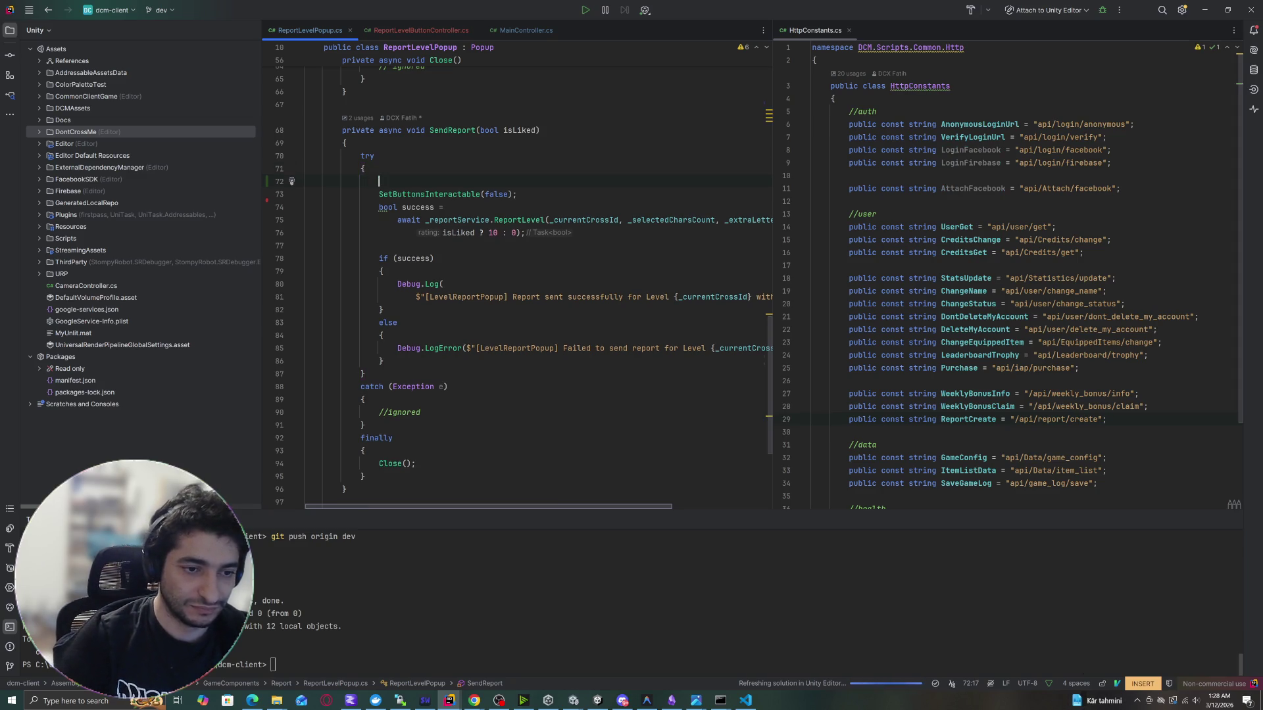
pyautogui.write('bo')
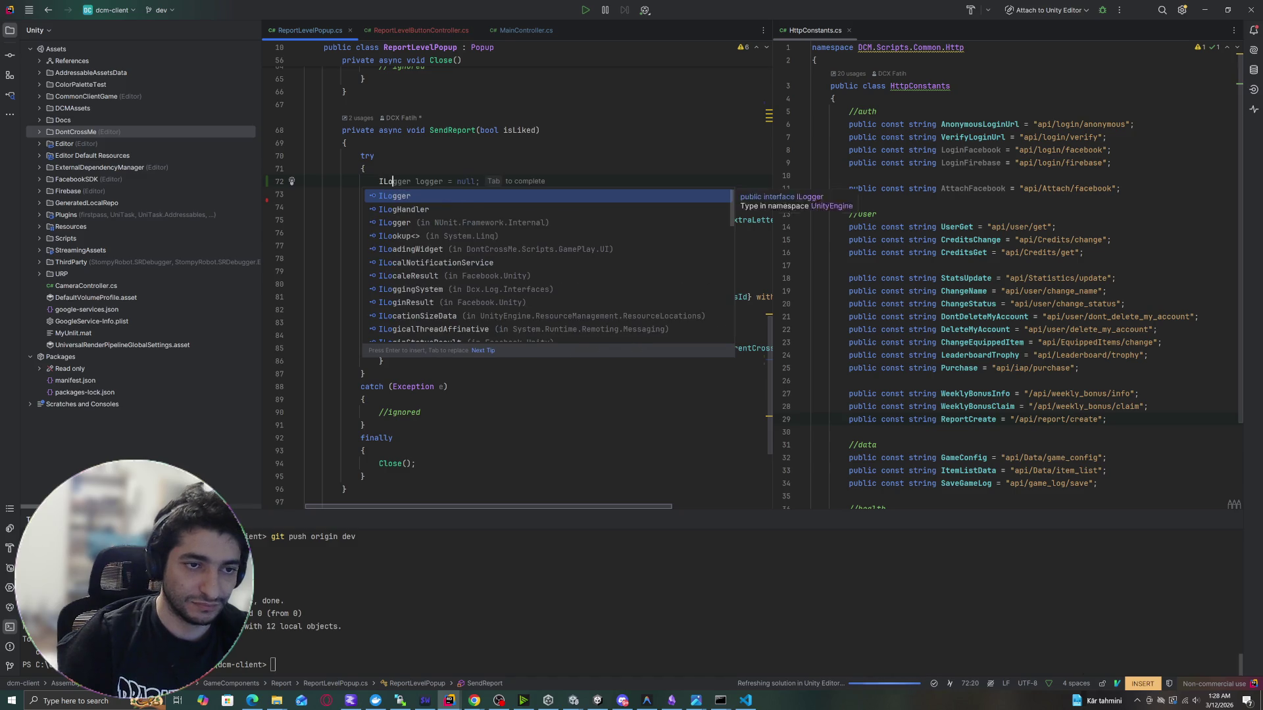
pyautogui.hotkey('ctrl', 'y')
pyautogui.scroll(15, 516, 276)
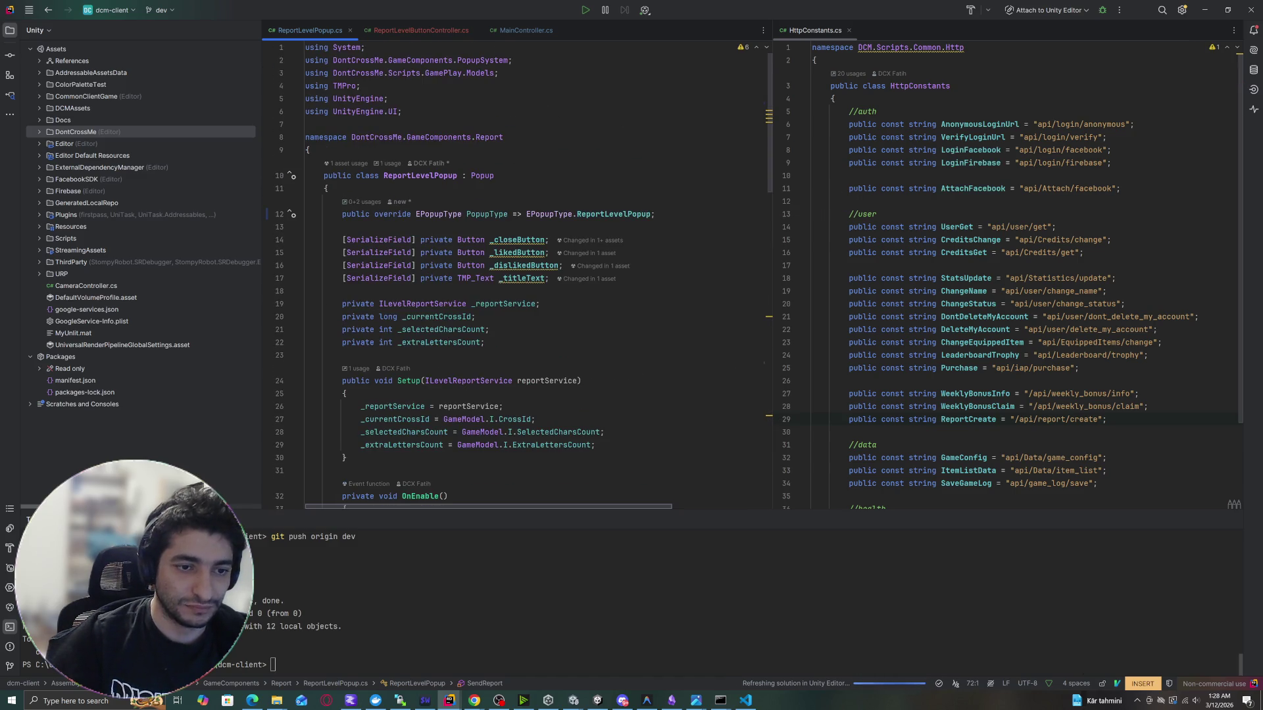
pyautogui.scroll(-1, 464, 273)
pyautogui.click(380, 265)
# Duplicate the _reportService line into a private ILoadingWidget _loadingWidget; field.
pyautogui.hotkey('ctrl', 'd')
pyautogui.press('Escape')
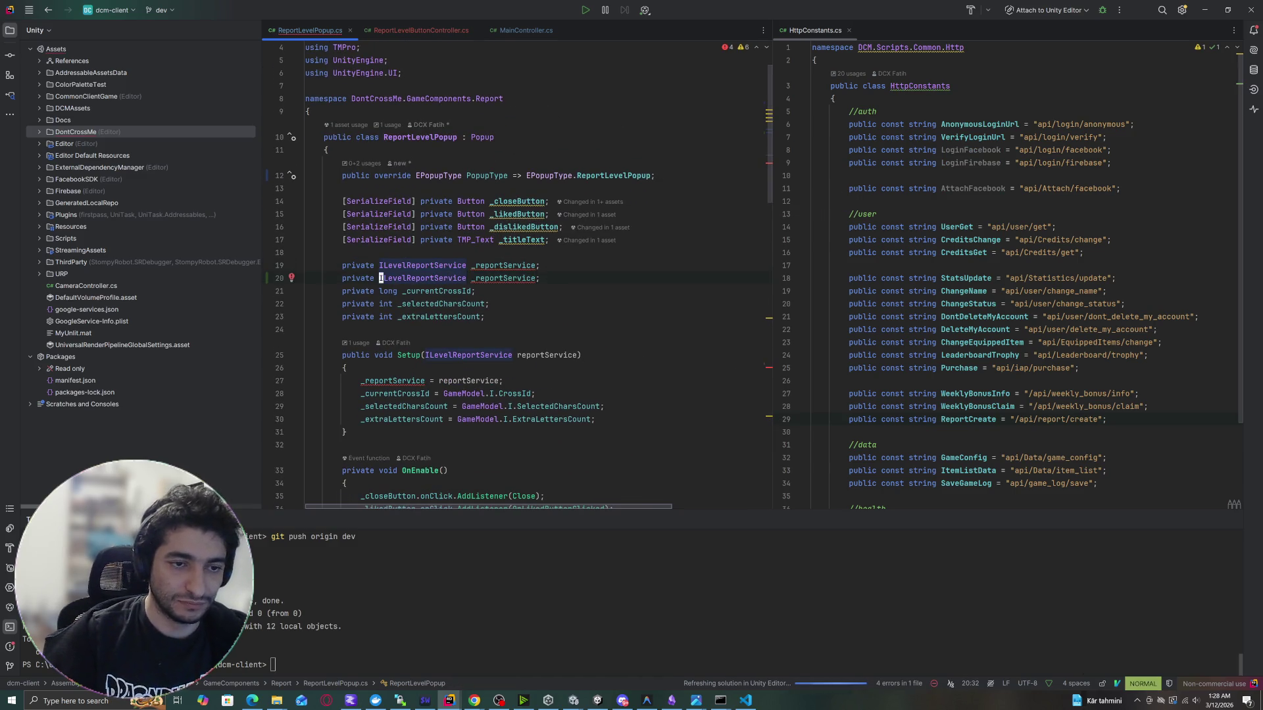
pyautogui.write('cwILoading')
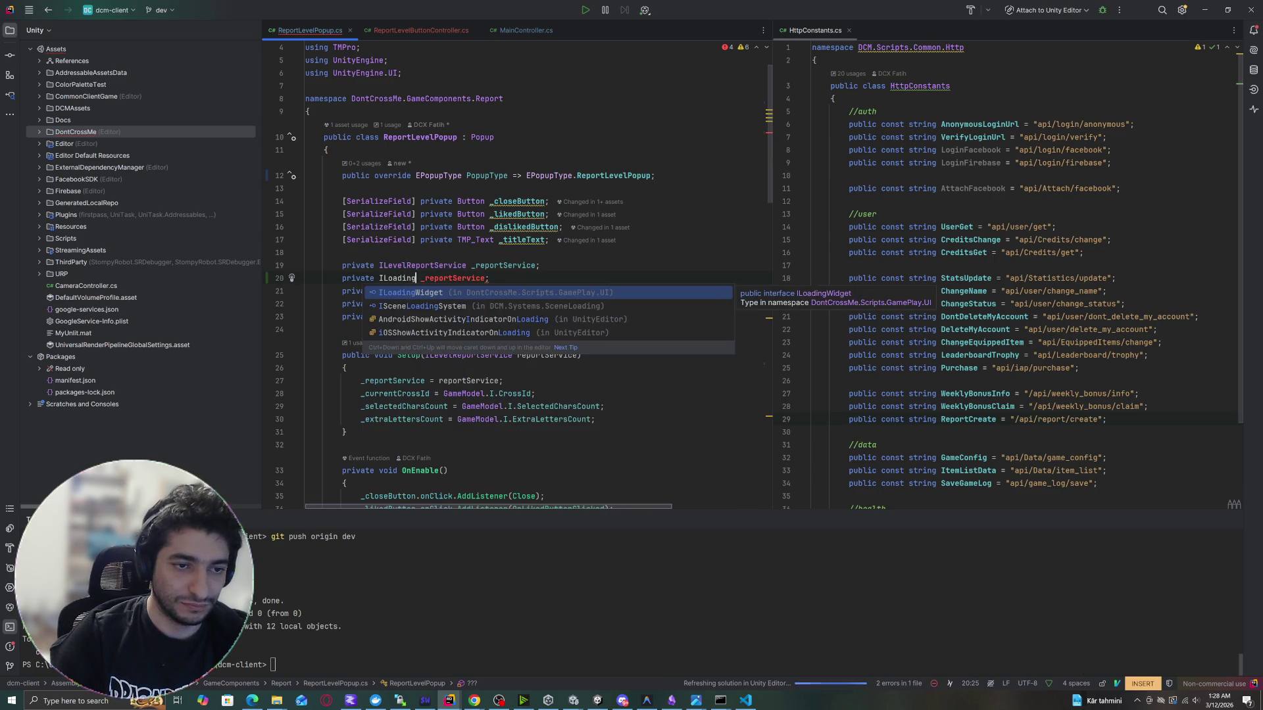
pyautogui.press('Return')
pyautogui.press('Escape')
pyautogui.write('wcw_')
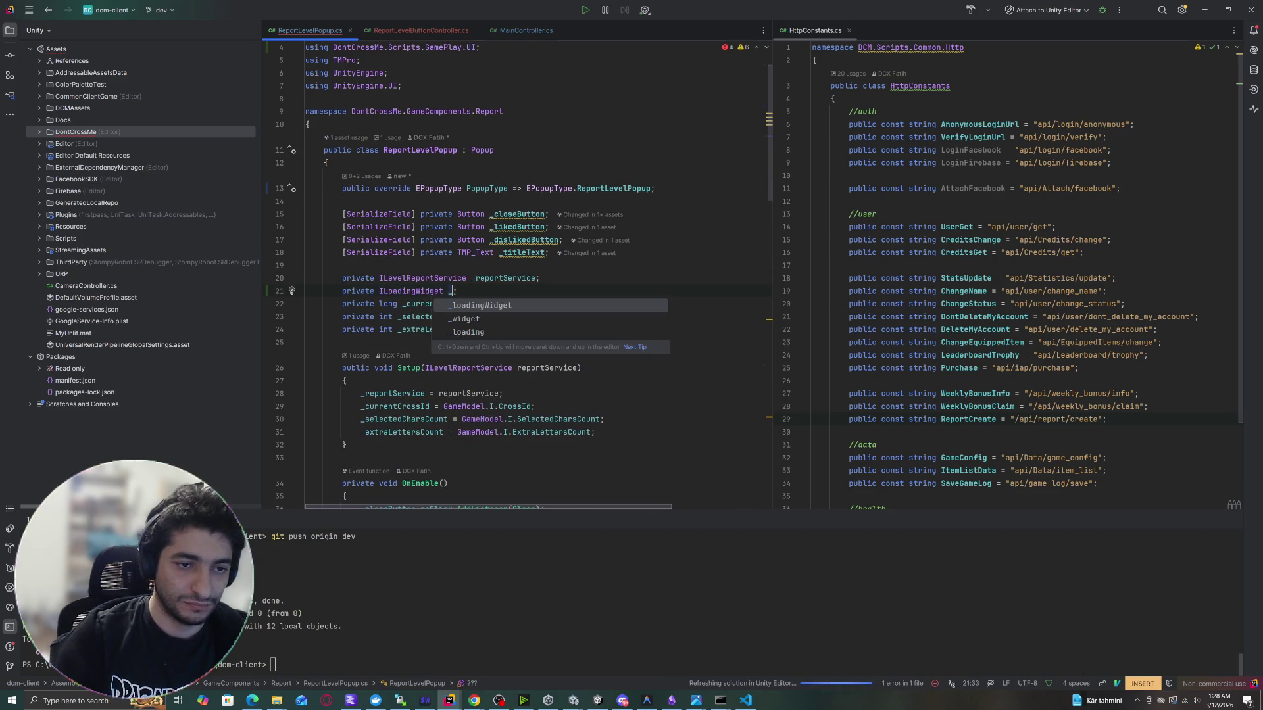
pyautogui.press('Return')
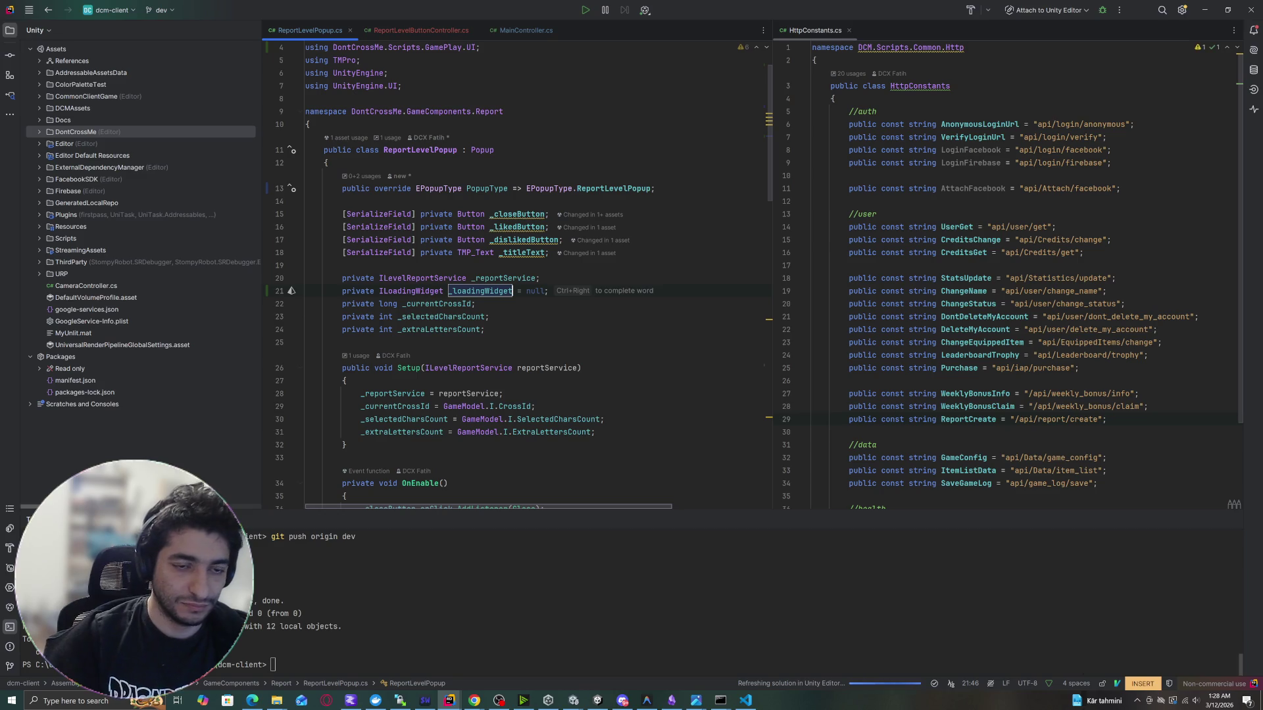
pyautogui.write(';')
# Add _loadingWidget = InstanceProvider.Get<ILoadingWidget>(); at the top of Setup().
pyautogui.click(347, 381)
pyautogui.press('Return')
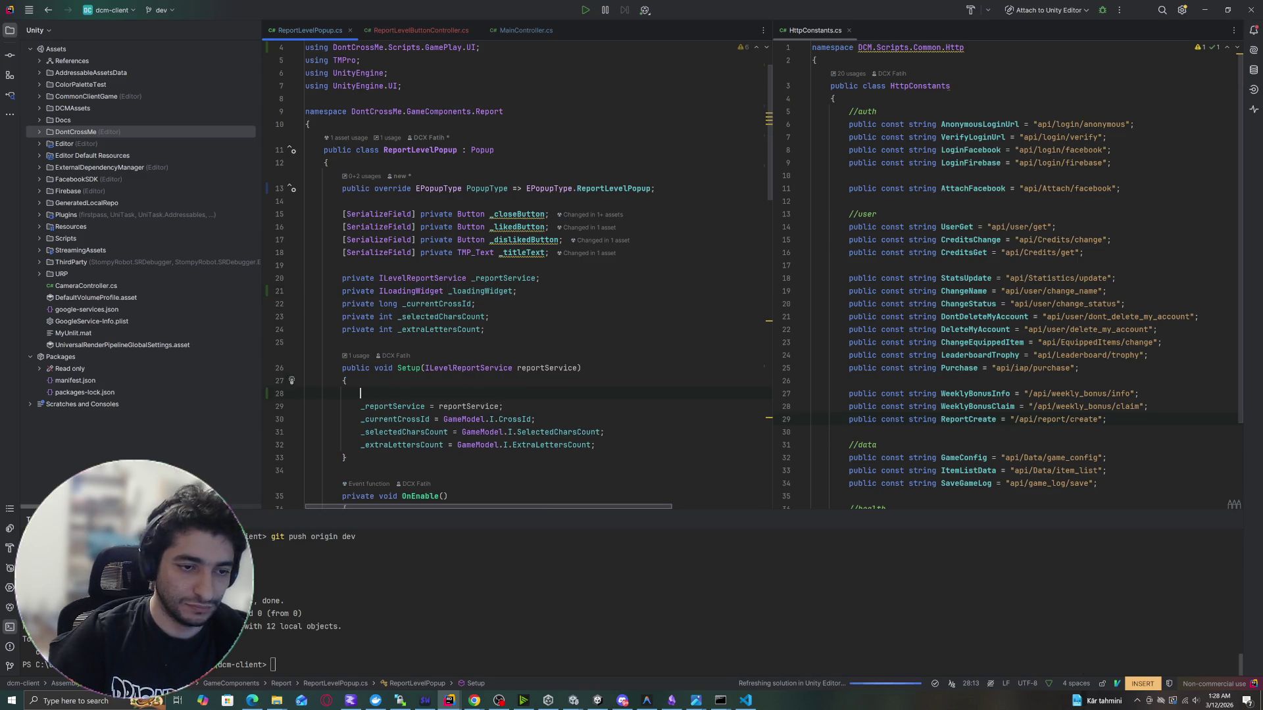
pyautogui.write('_l')
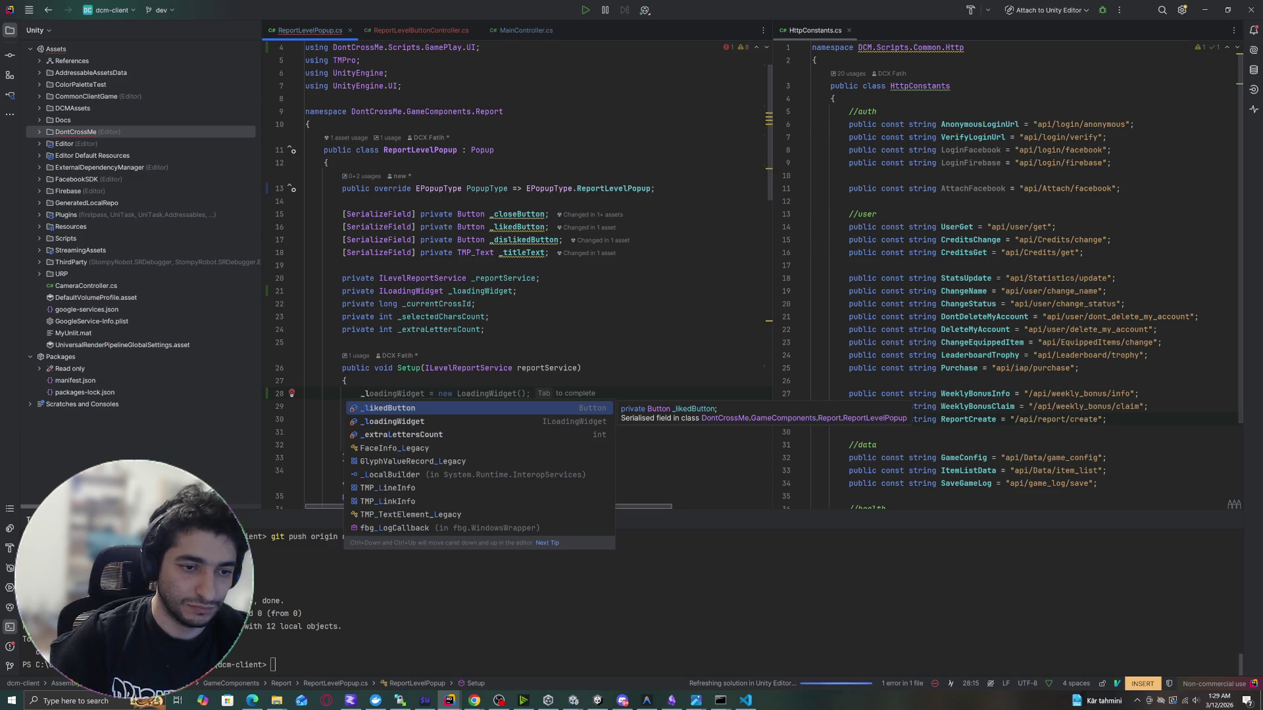
pyautogui.press('Tab')
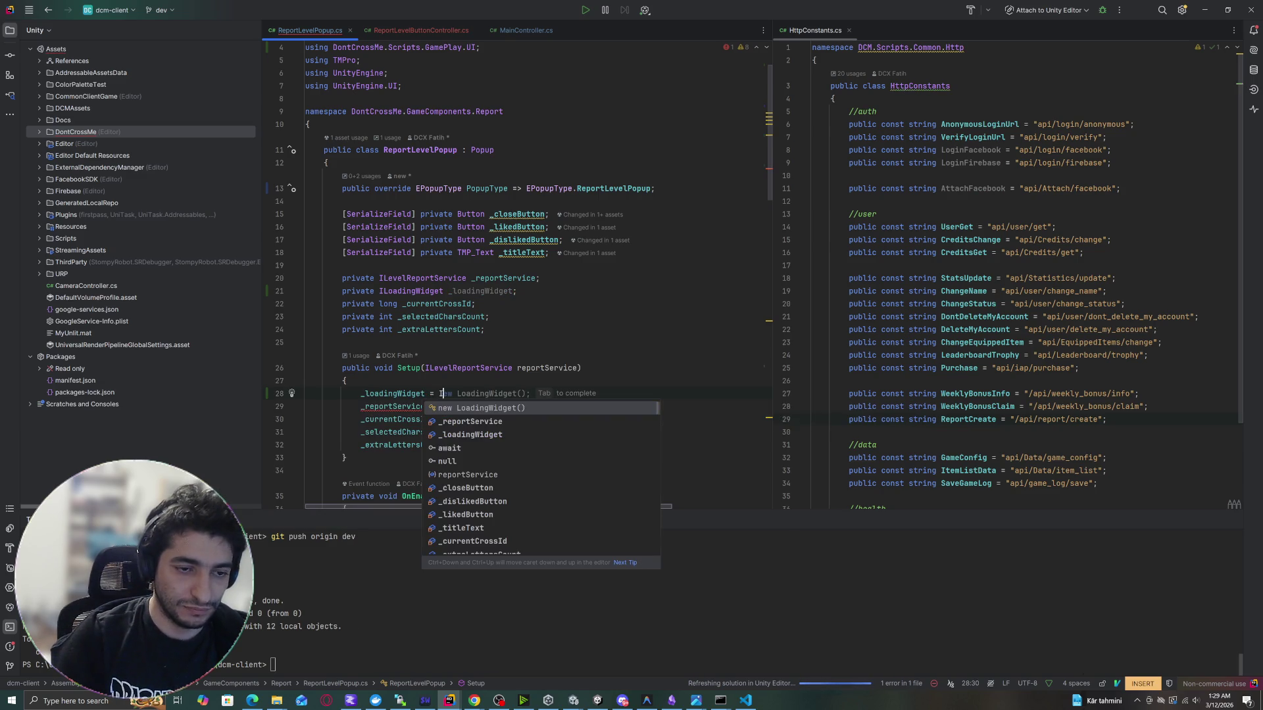
pyautogui.write('InstancePro')
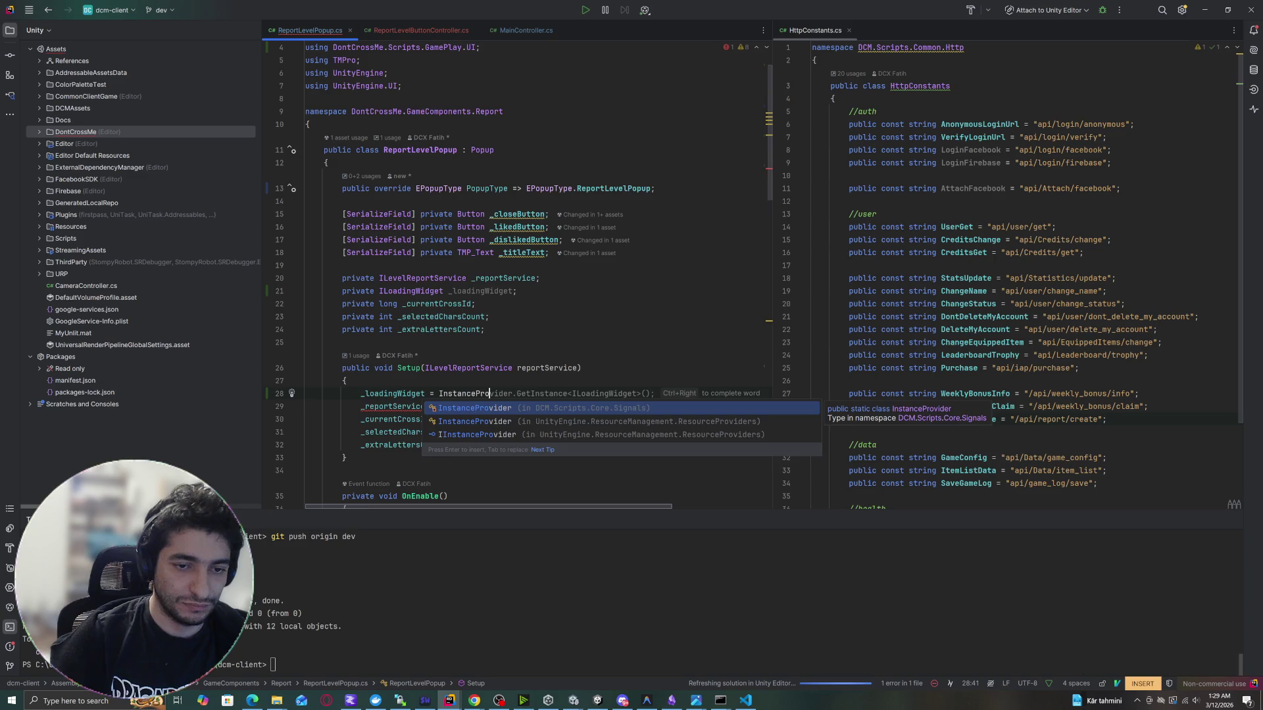
pyautogui.press('Return')
pyautogui.write('.Get')
pyautogui.press('Return')
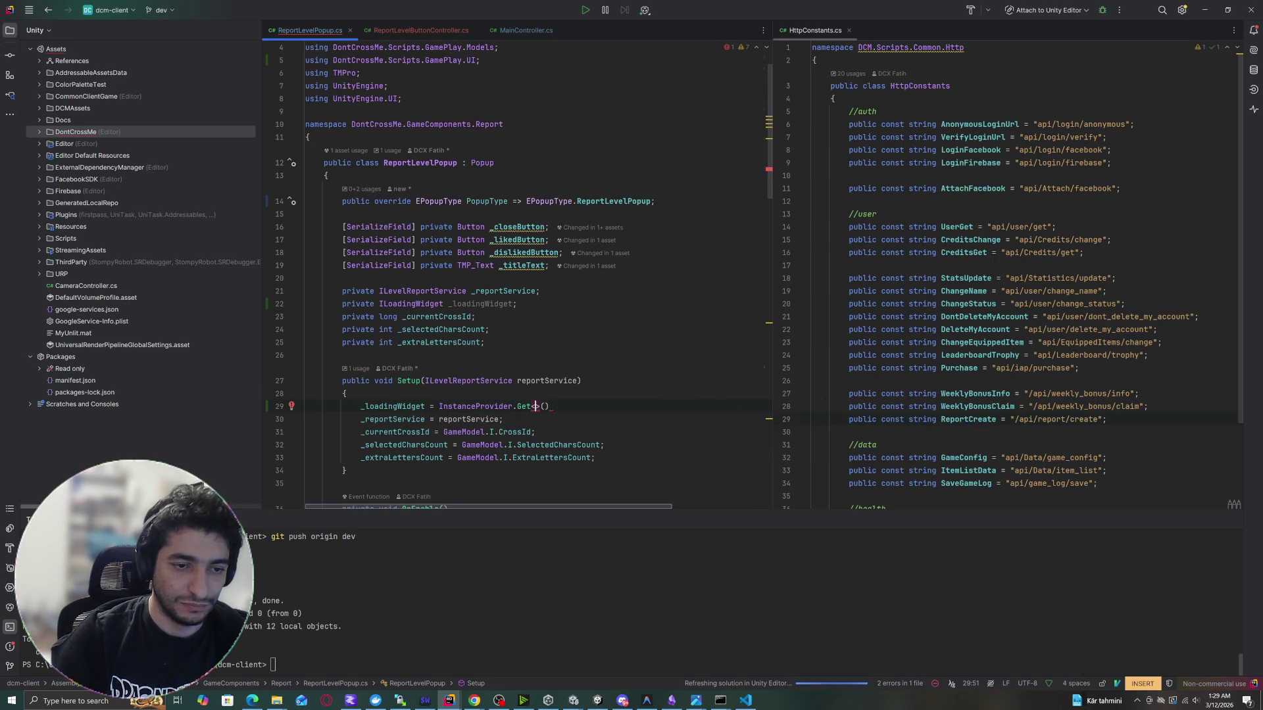
pyautogui.write('ILoading')
pyautogui.press('Return')
pyautogui.press('End')
pyautogui.write(';')
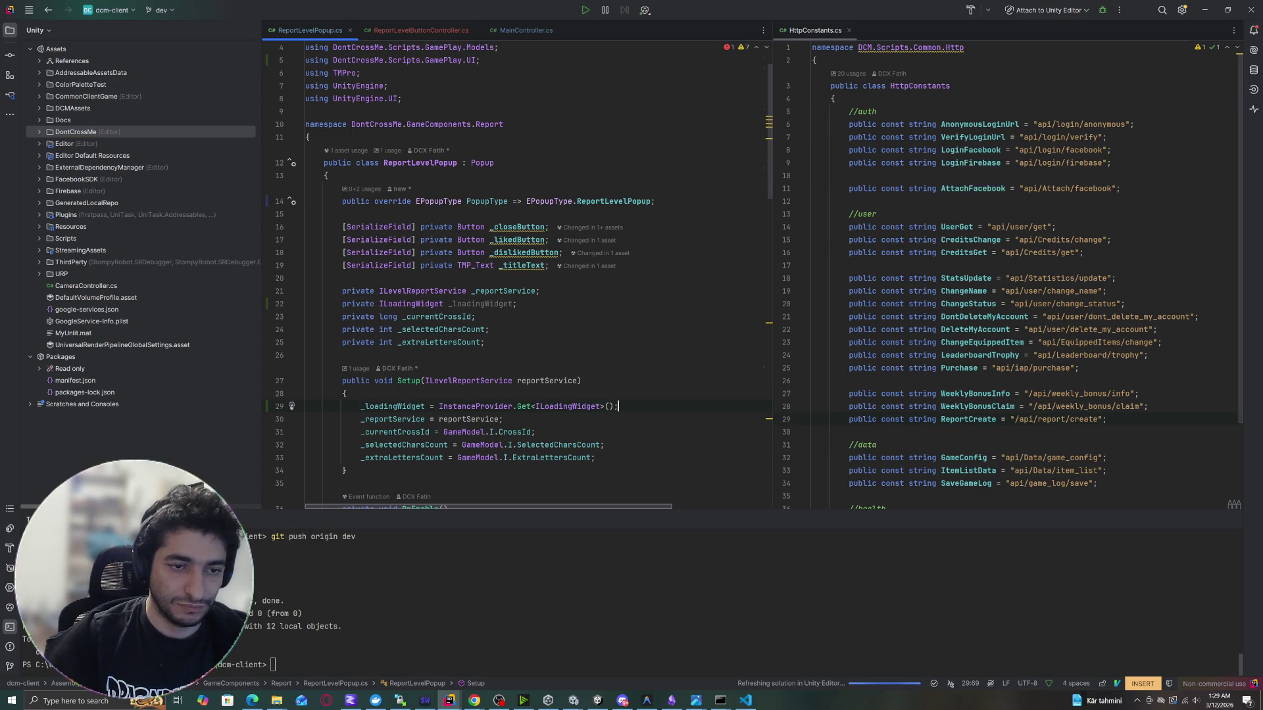
pyautogui.doubleClick(482, 304)
pyautogui.scroll(-10, 460, 276)
# Add _loadingWidget.Show(); at the top of SendReport's try block.
pyautogui.scroll(-10, 460, 276)
pyautogui.click(362, 188)
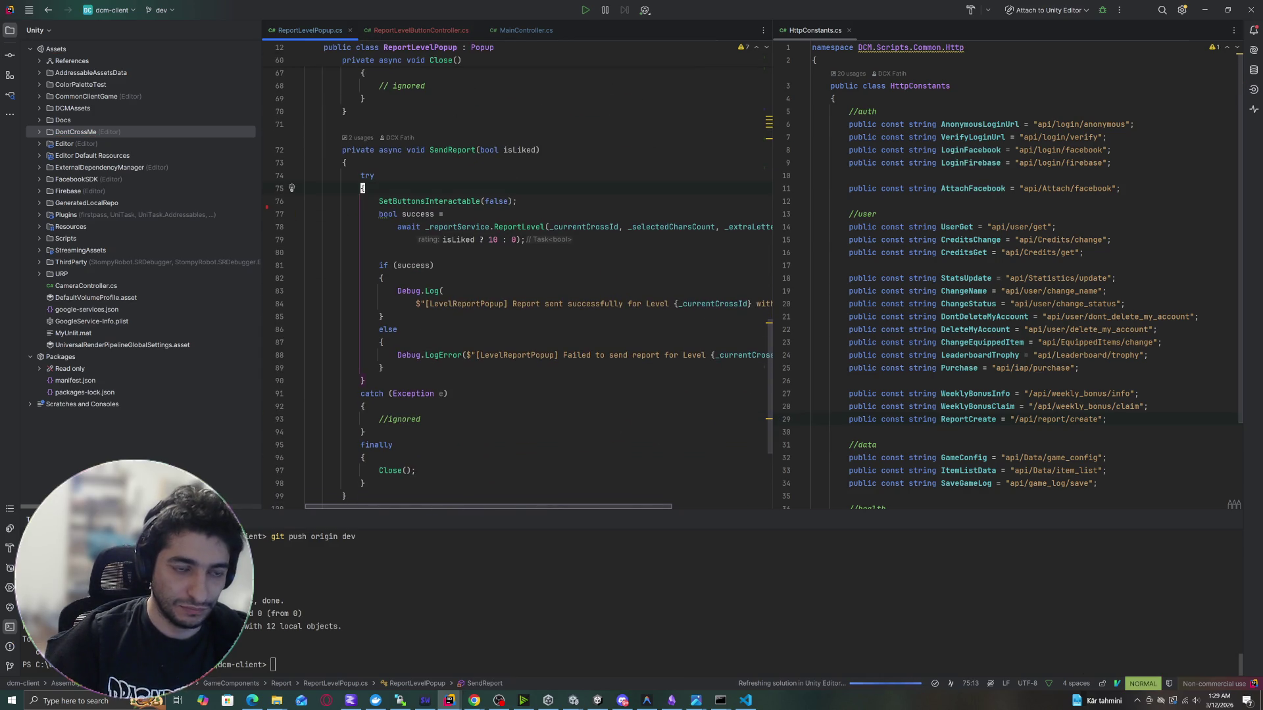
pyautogui.write('o_loadingWidget.Sh')
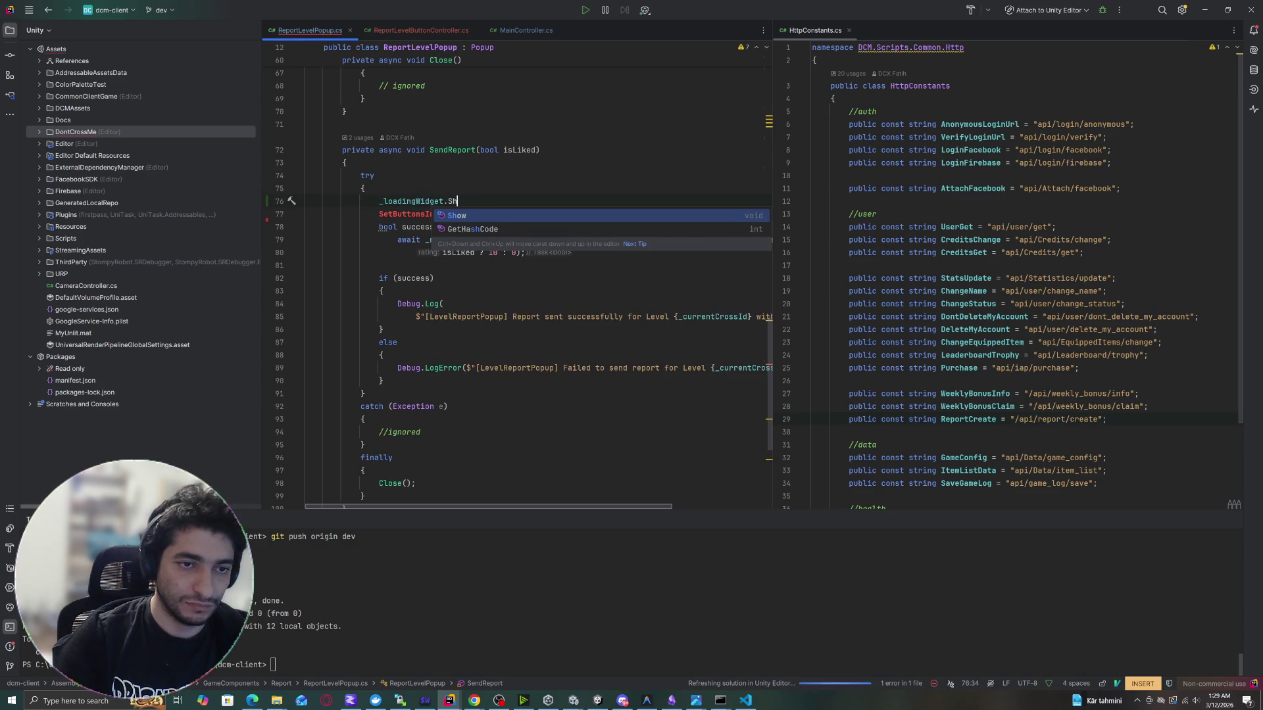
pyautogui.press('Return')
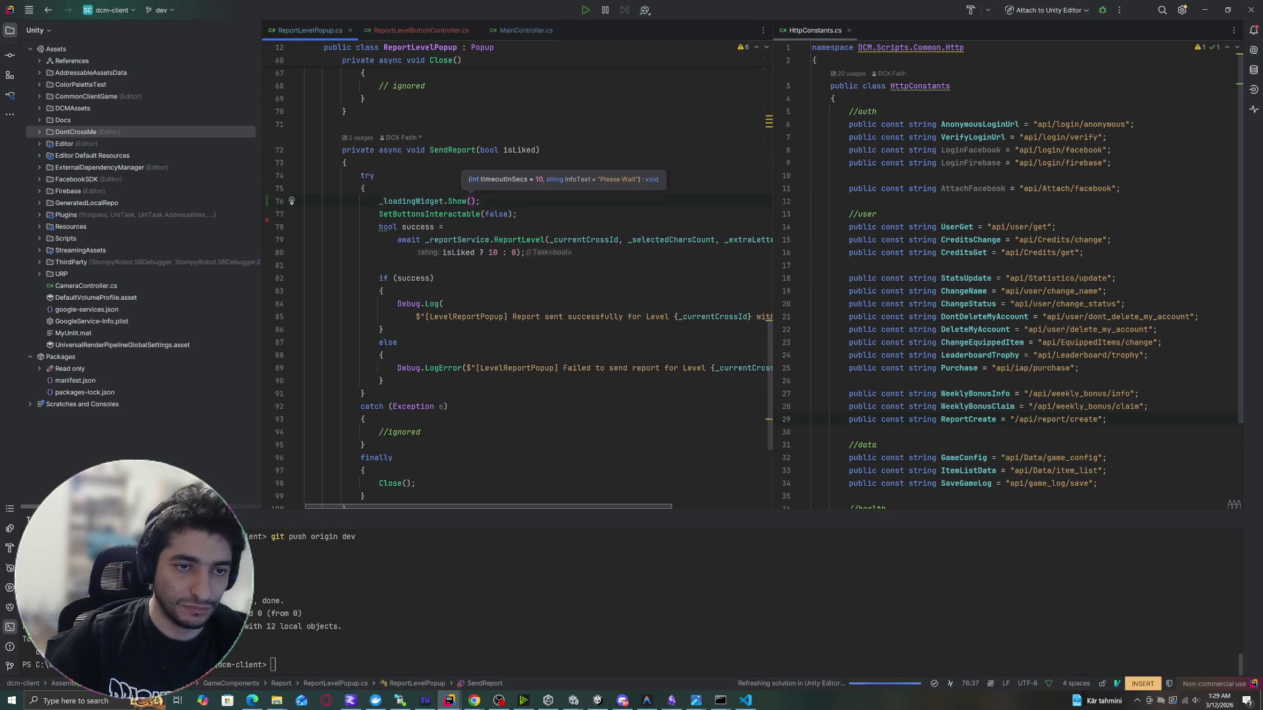
# Insert _loadingWidget.Hide(); just above Close() in the finally block.
pyautogui.click(306, 265)
pyautogui.scroll(-4, 520, 276)
pyautogui.click(416, 328)
pyautogui.write('_loadingWidget.Show();')
pyautogui.press('Up')
pyautogui.doubleClick(457, 316)
pyautogui.write('H')
pyautogui.write('id')
pyautogui.press('Return')
pyautogui.press('Down')
pyautogui.click(306, 342)
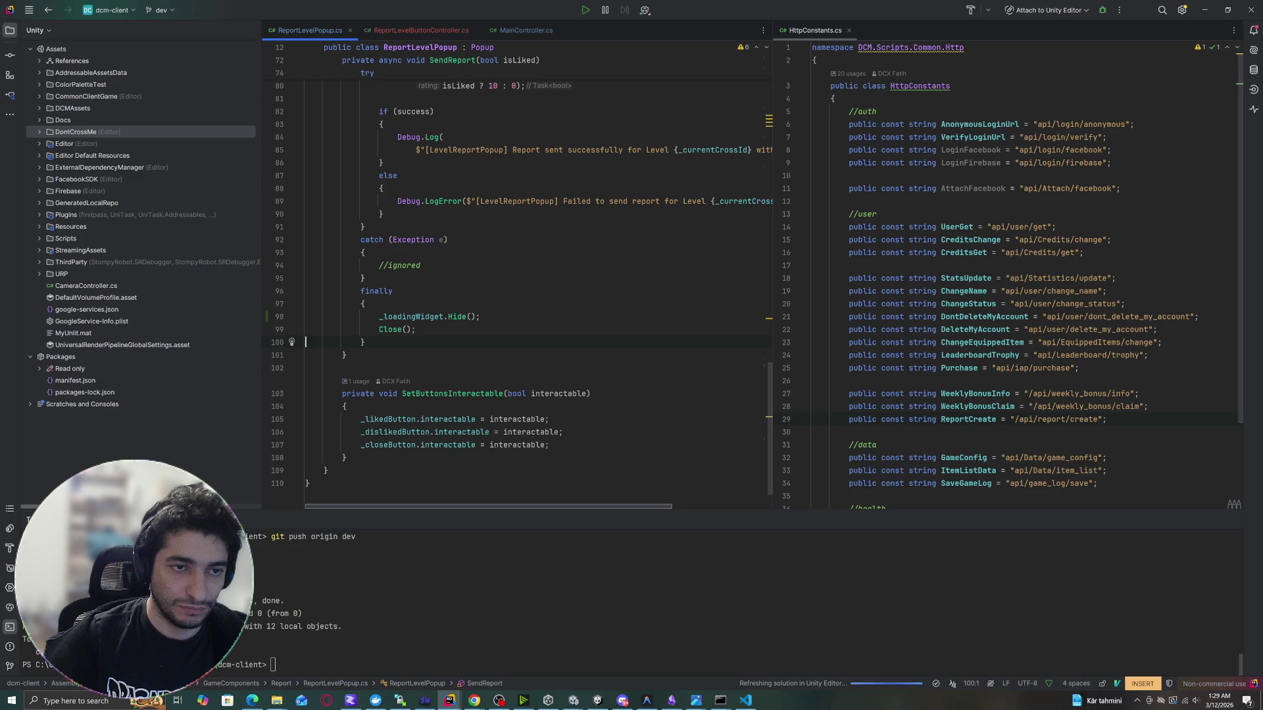
pyautogui.scroll(20, 517, 276)
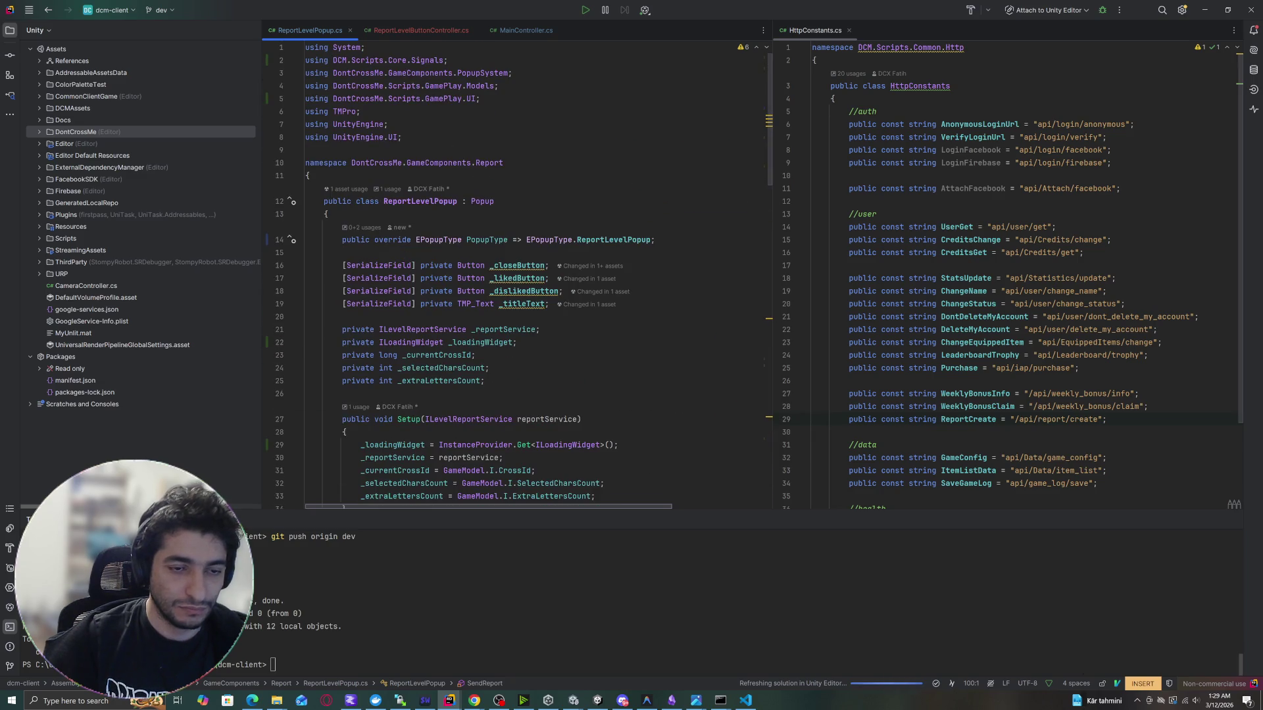
pyautogui.scroll(-3, 516, 276)
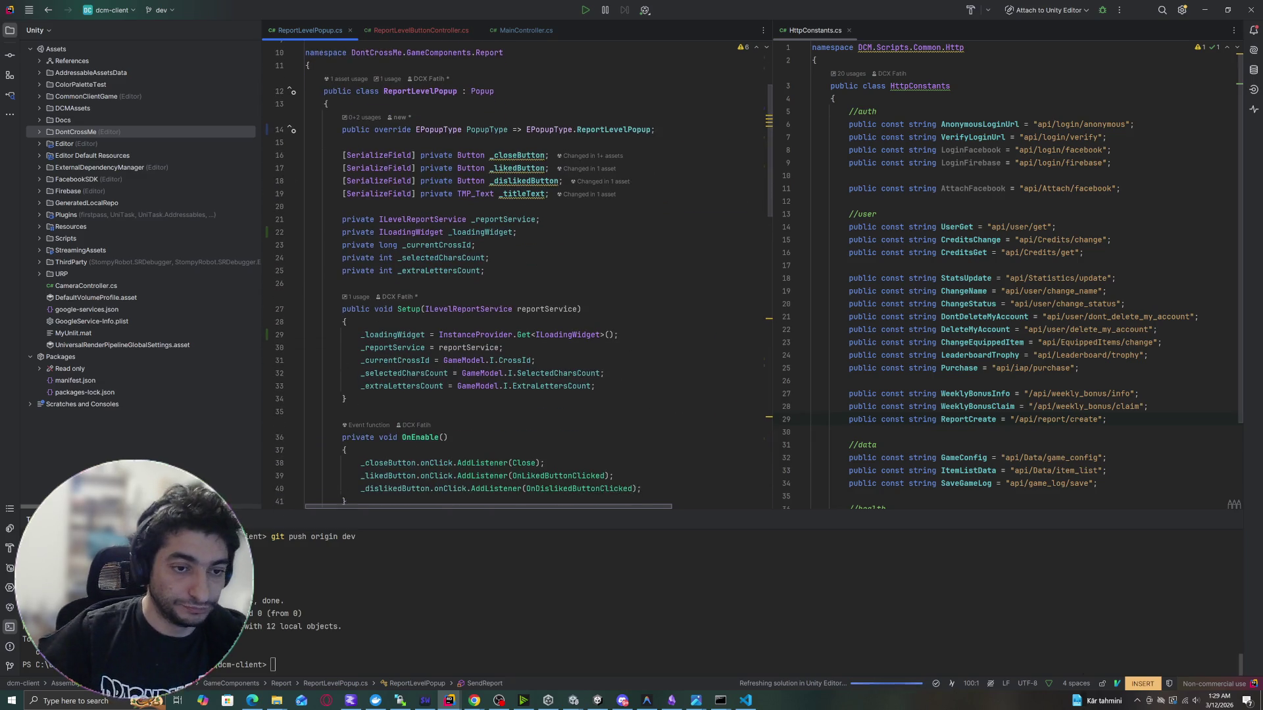
pyautogui.click(380, 227)
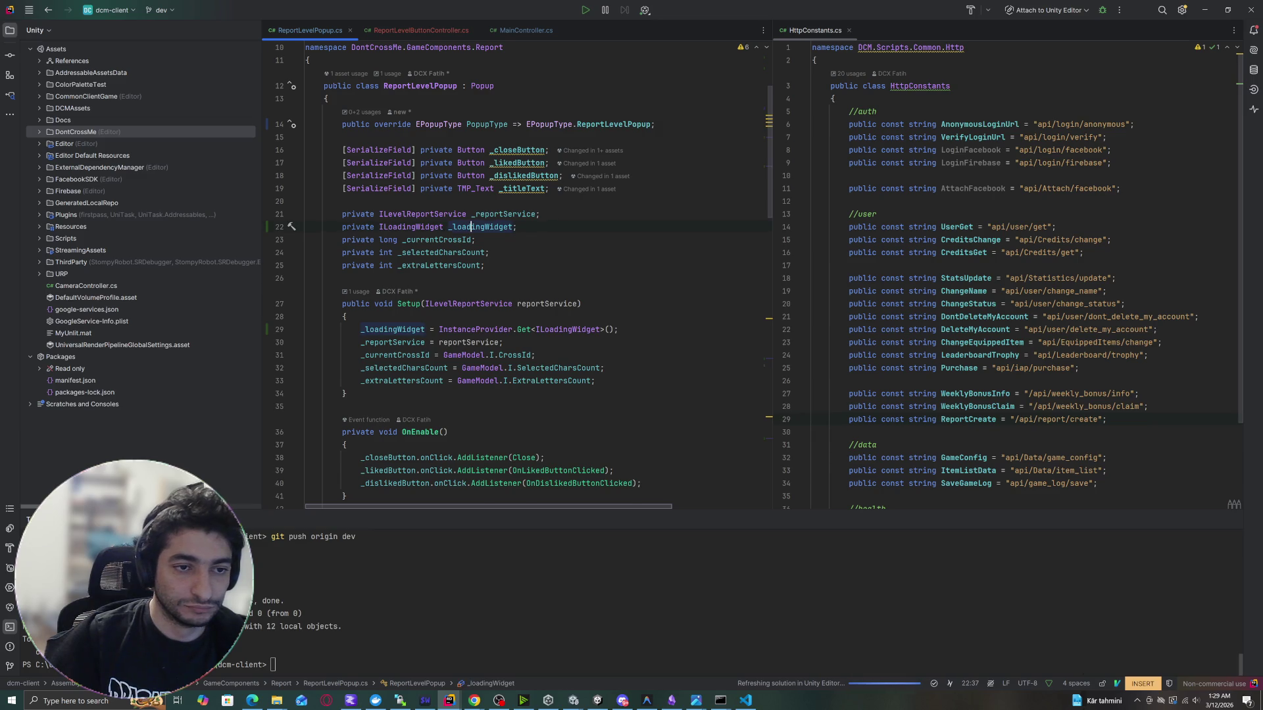
# Duplicate the _loadingWidget field as INotificationView _notificationView and import its namespace.
pyautogui.hotkey('ctrl', 'd')
pyautogui.press('Escape')
pyautogui.write('cw')
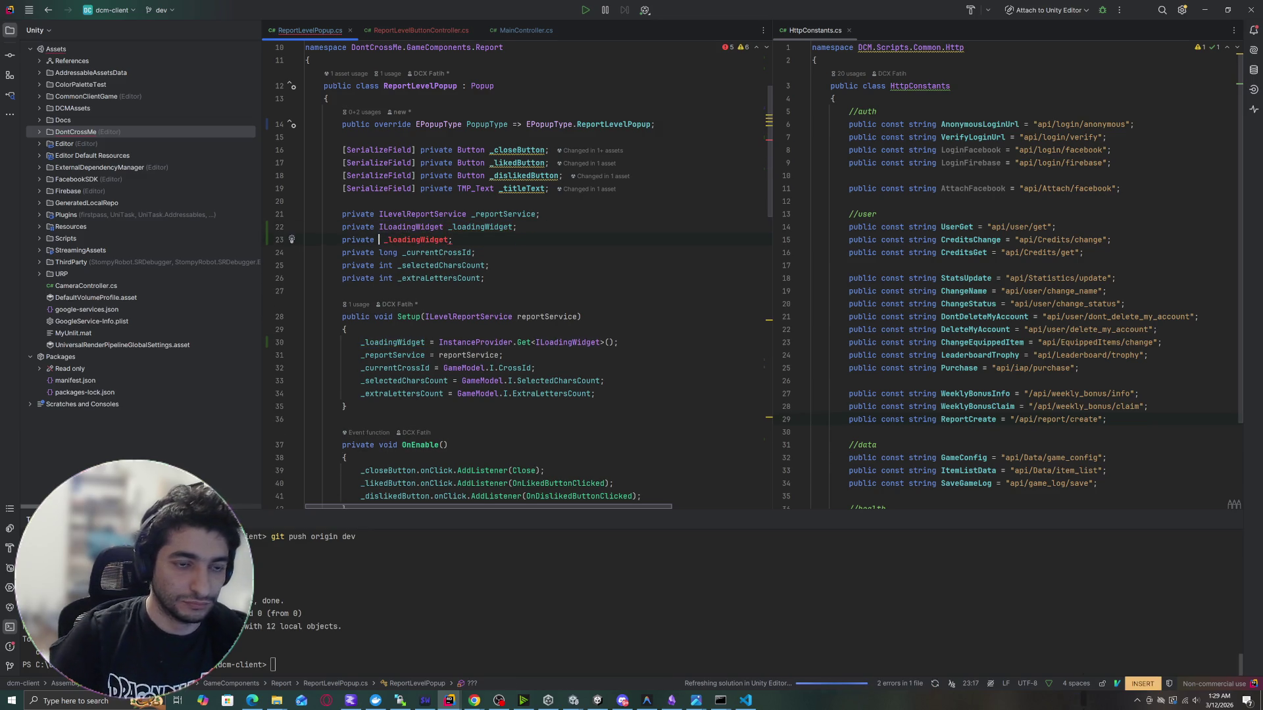
pyautogui.write('INotif')
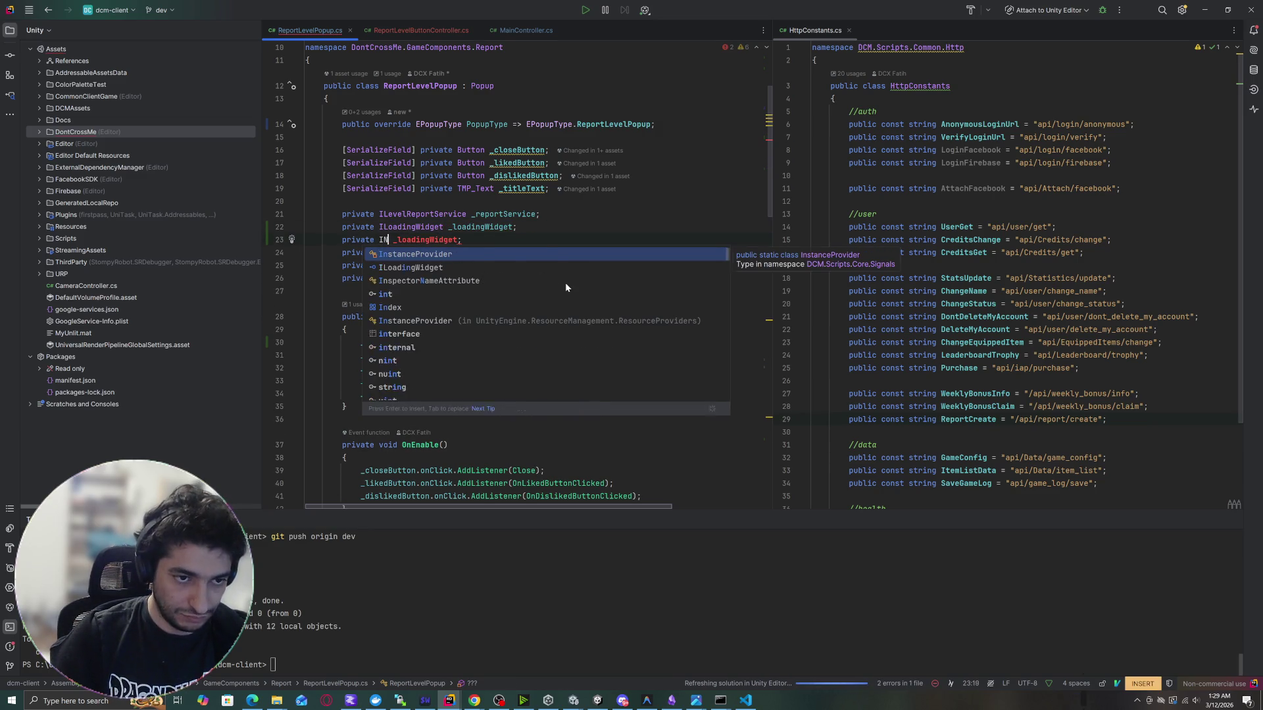
pyautogui.press('Down')
pyautogui.press('Down')
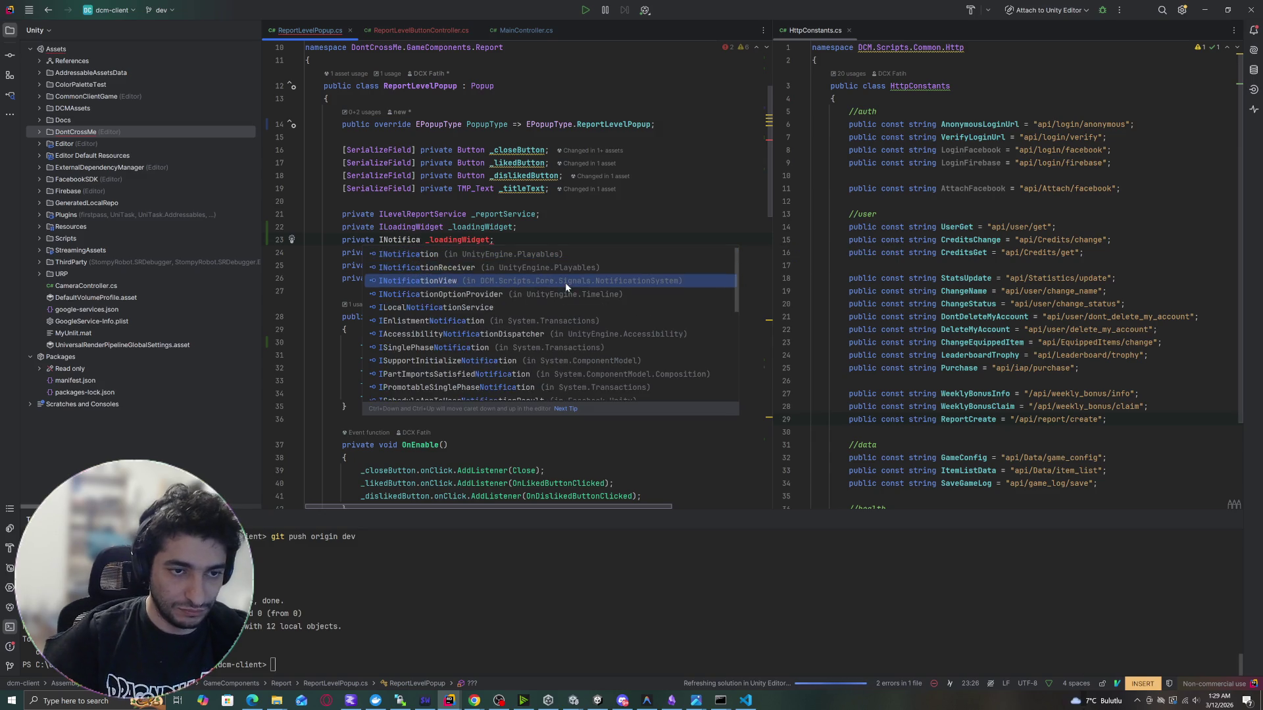
pyautogui.press('Return')
pyautogui.press('Escape')
pyautogui.press('w')
pyautogui.press('c')
pyautogui.press('w')
pyautogui.hotkey('ctrl', 'space')
pyautogui.press('Return')
pyautogui.click(388, 239)
pyautogui.hotkey('alt', 'Return')
# In Setup, add _notificationView = InstanceProvider.Get<INotificationView>() by copying the loading widget line.
pyautogui.click(487, 342)
pyautogui.hotkey('ctrl', 'd')
pyautogui.press('Escape')
pyautogui.doubleClick(569, 354)
pyautogui.write('INotificationView')
pyautogui.doubleClick(393, 354)
pyautogui.write('_notificationView')
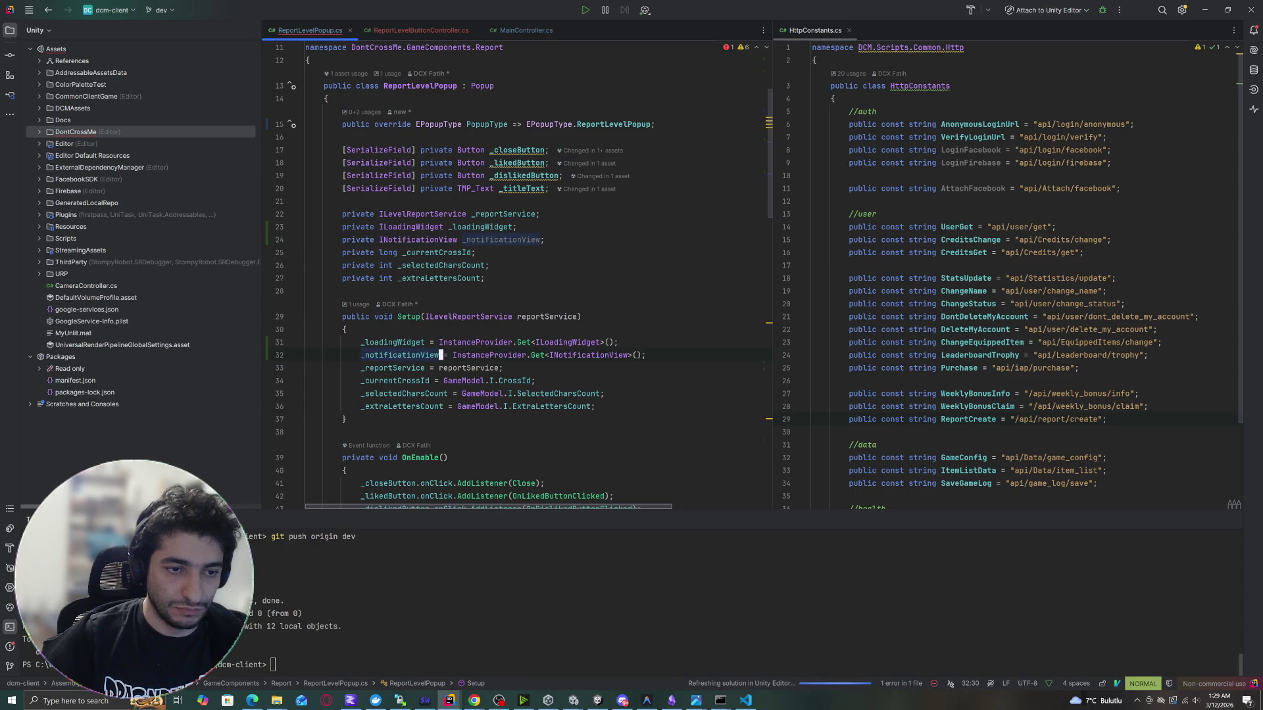
pyautogui.scroll(-15, 520, 276)
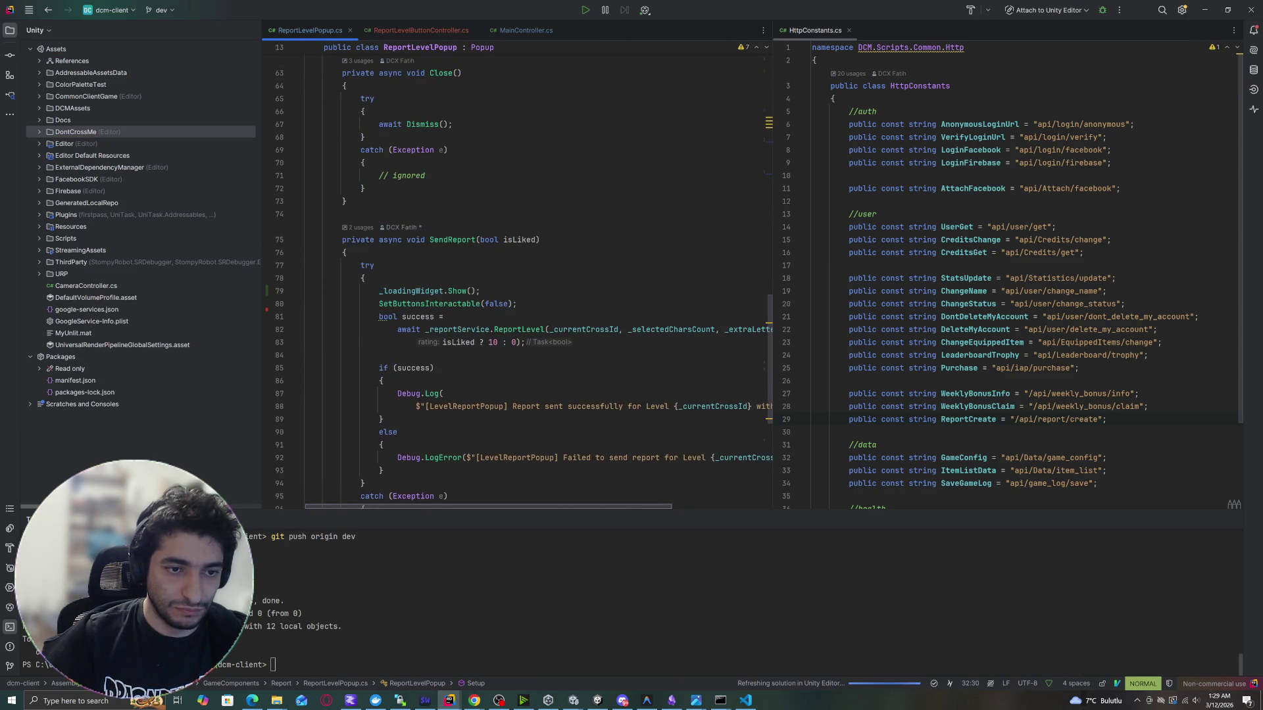
# Try a local INotificationView declaration after the ReportLevel call, then delete it again.
pyautogui.click(306, 356)
pyautogui.scroll(-3, 520, 276)
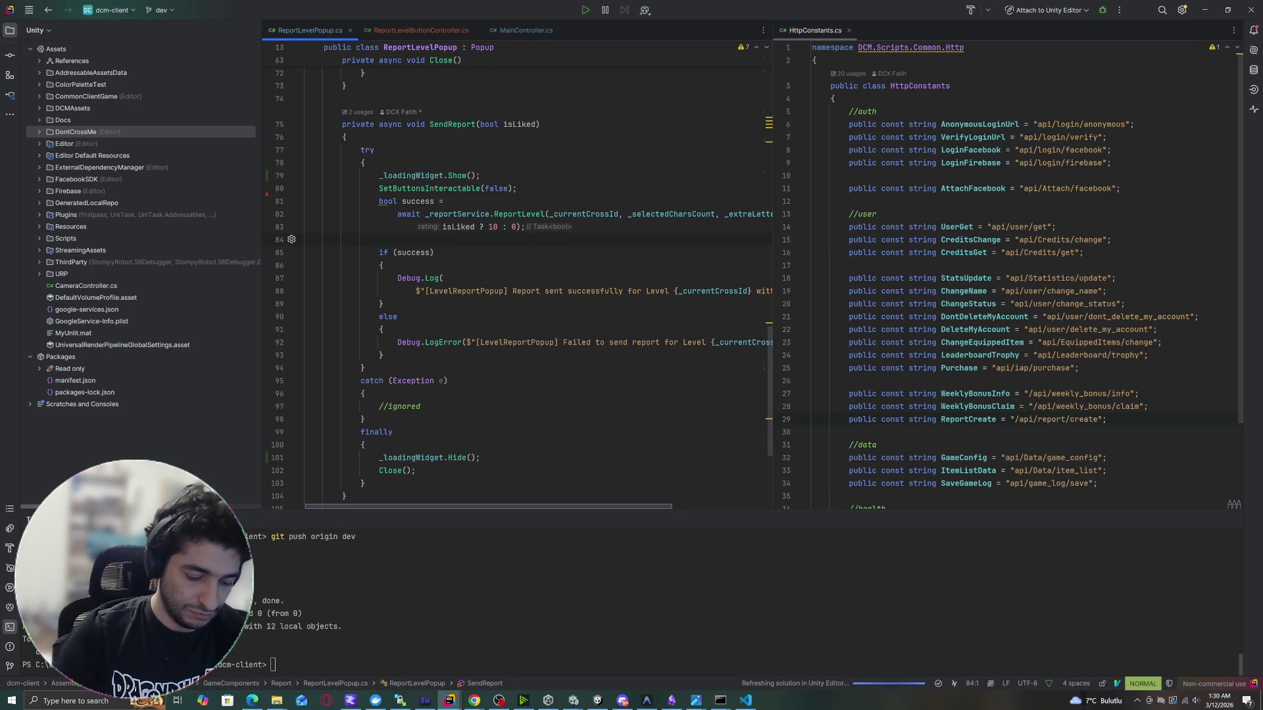
pyautogui.write('o')
pyautogui.write('_')
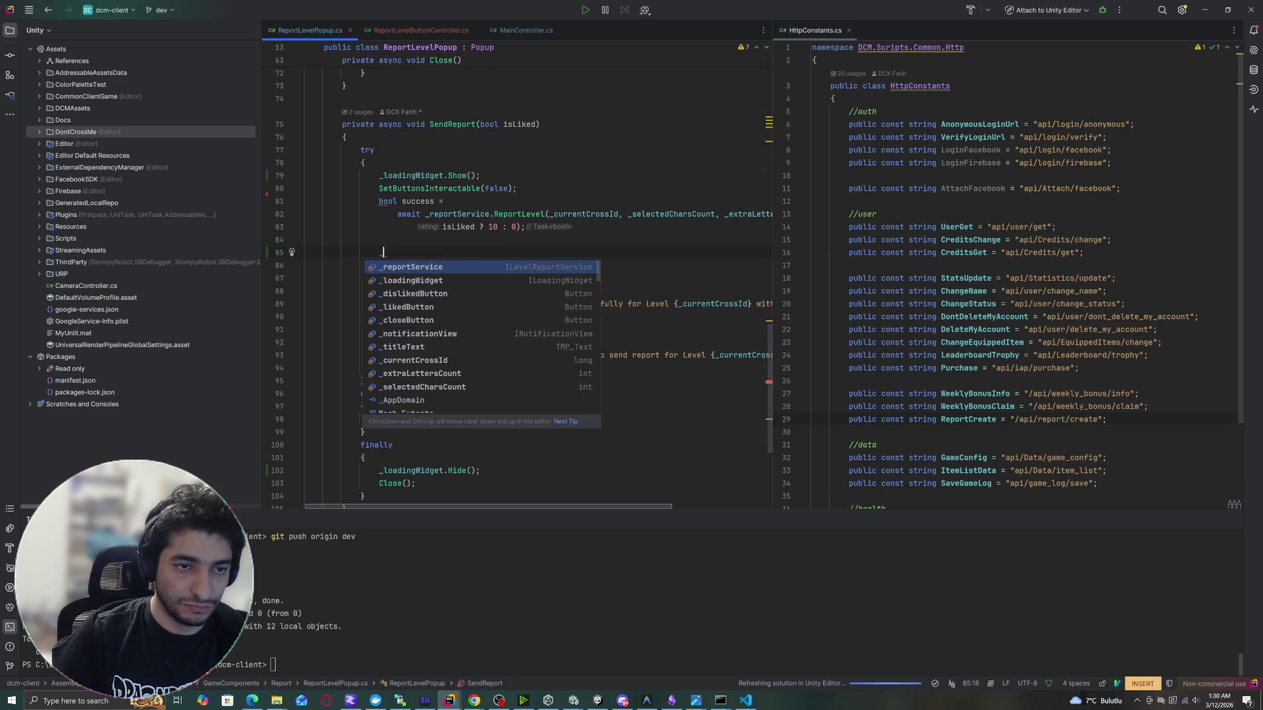
pyautogui.write('i')
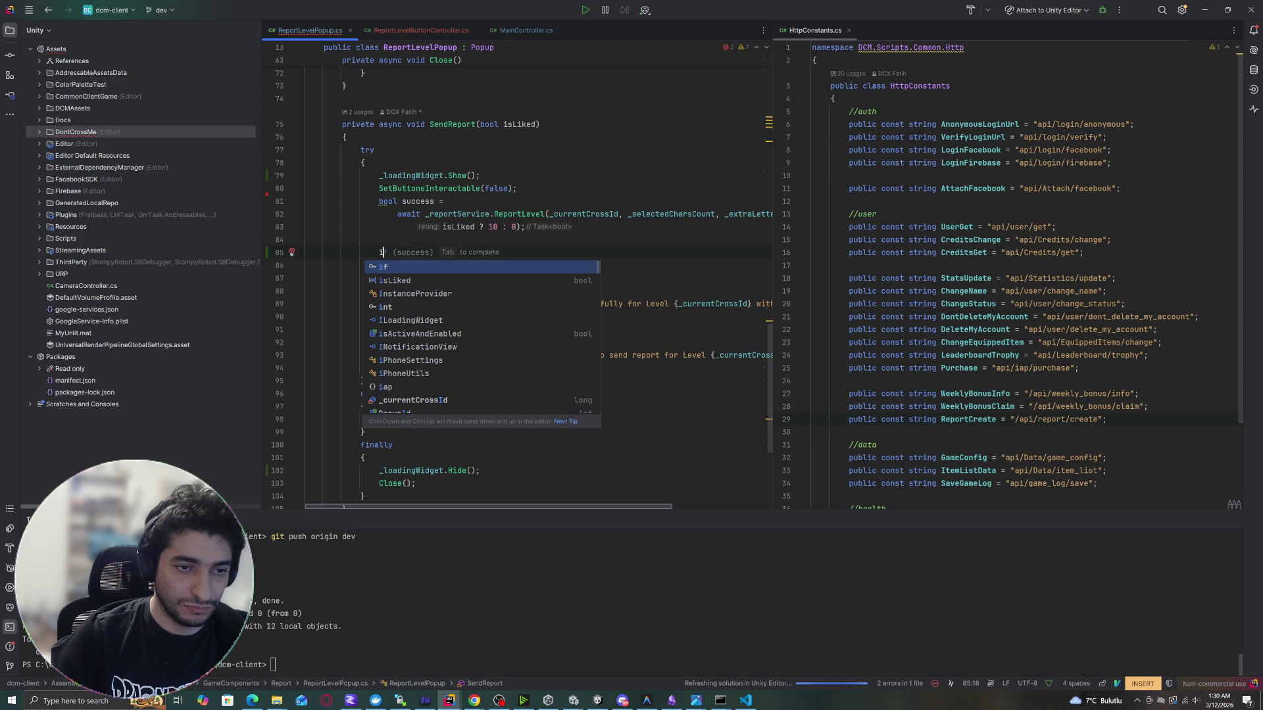
pyautogui.press('BackSpace')
pyautogui.write('INo')
pyautogui.press('Return')
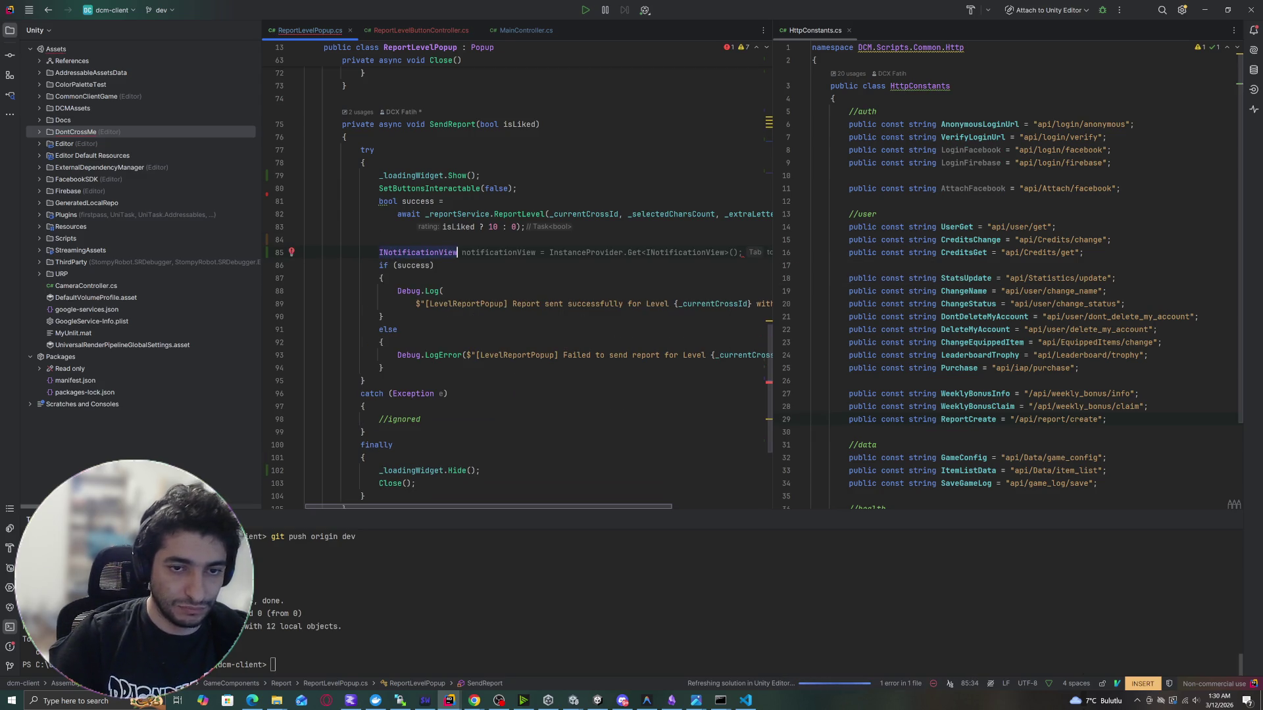
pyautogui.press('Tab')
pyautogui.press('Return')
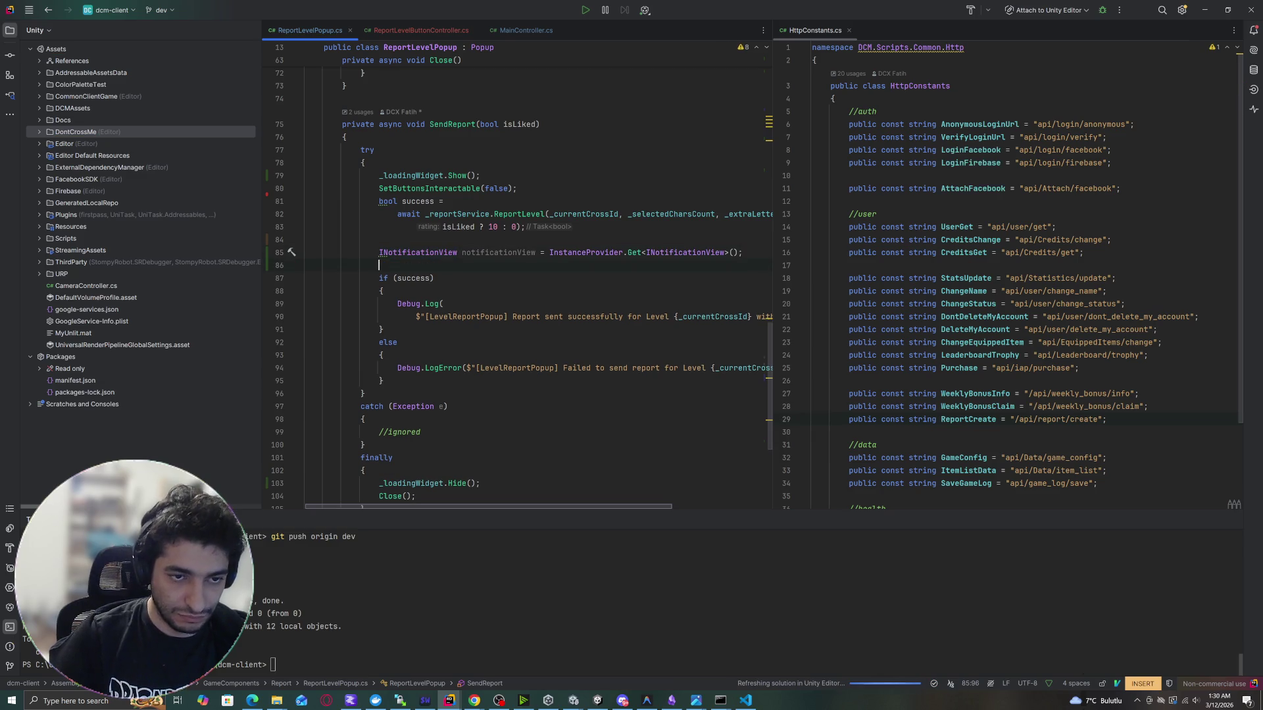
pyautogui.write('not')
pyautogui.press('Return')
pyautogui.write('=')
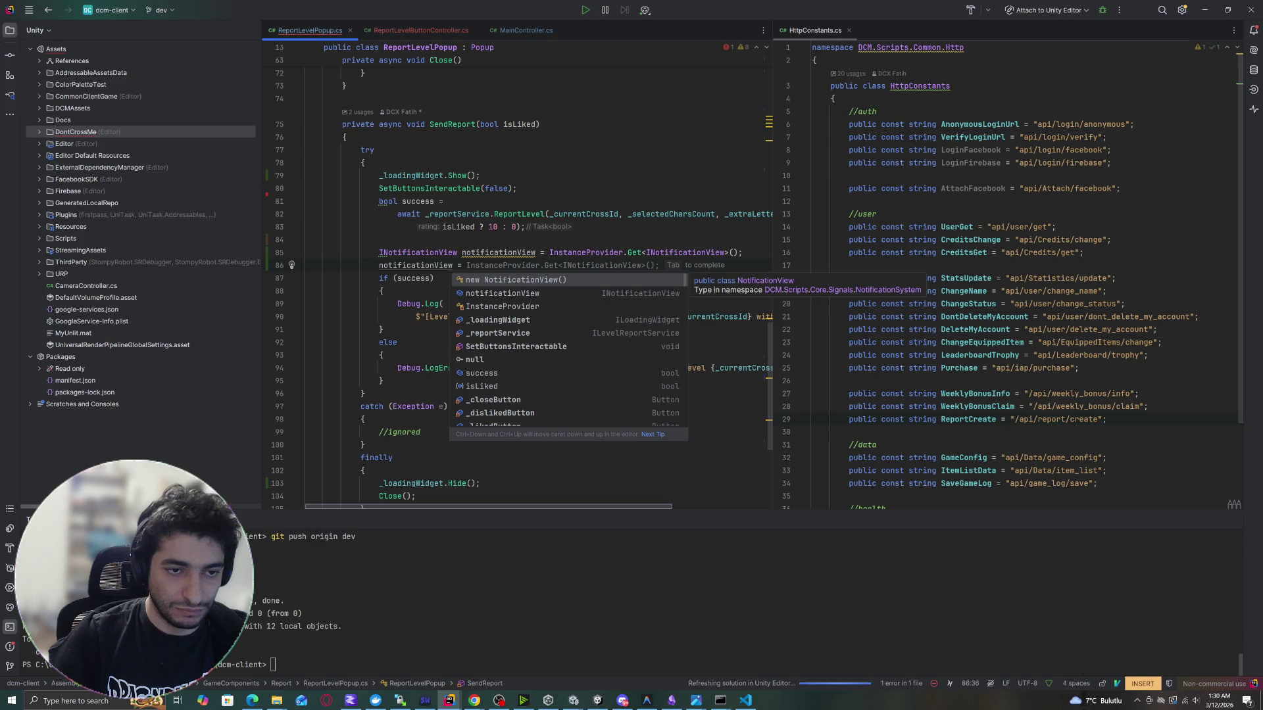
pyautogui.press('BackSpace')
pyautogui.press('BackSpace')
pyautogui.hotkey('ctrl', 'x')
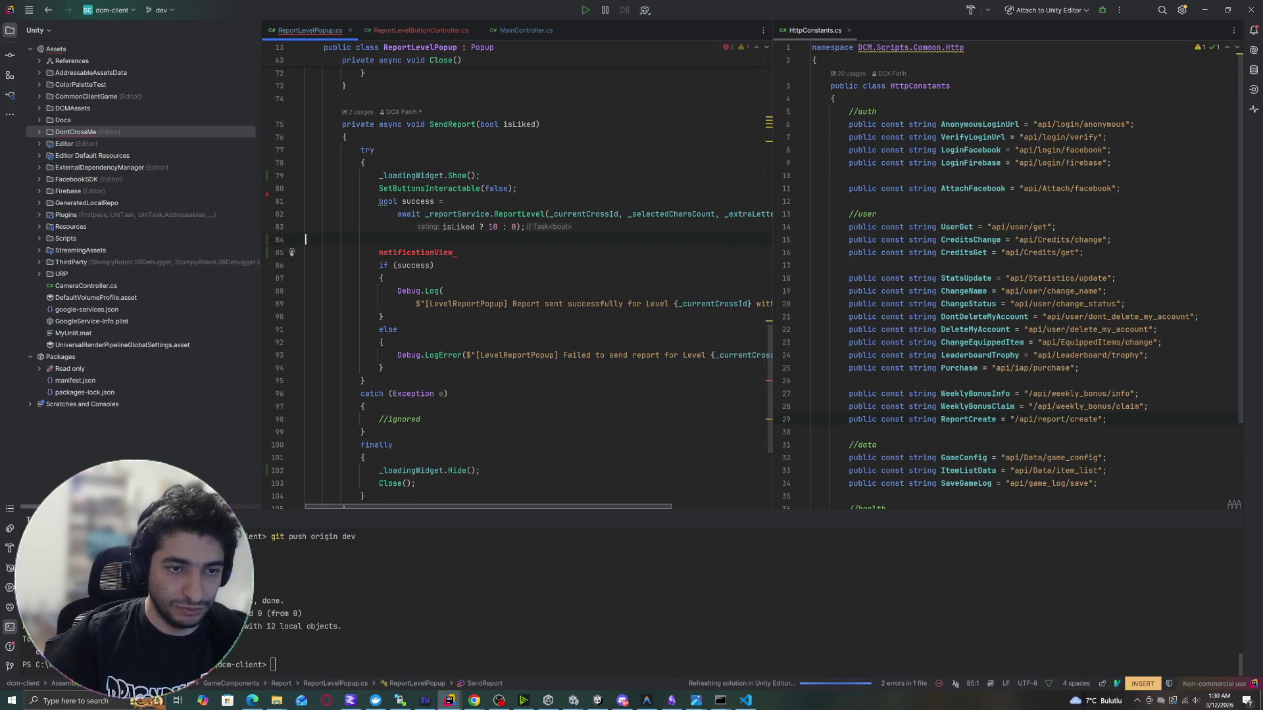
pyautogui.hotkey('ctrl', 'x')
# Add _notificationView.Show("Thank you for your feedback!", NotificationType.Success); after the report call.
pyautogui.press('Return')
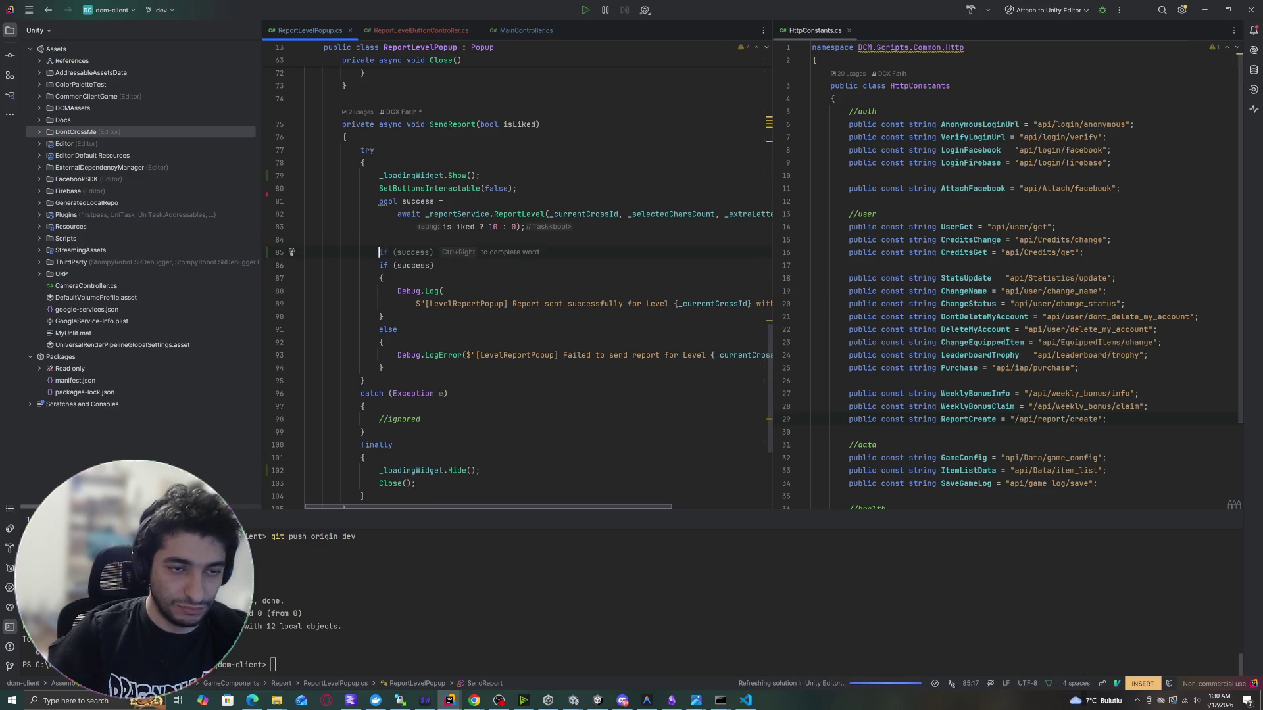
pyautogui.write('_notificationView.Sh')
pyautogui.press('Return')
pyautogui.write('"Thank you for your");')
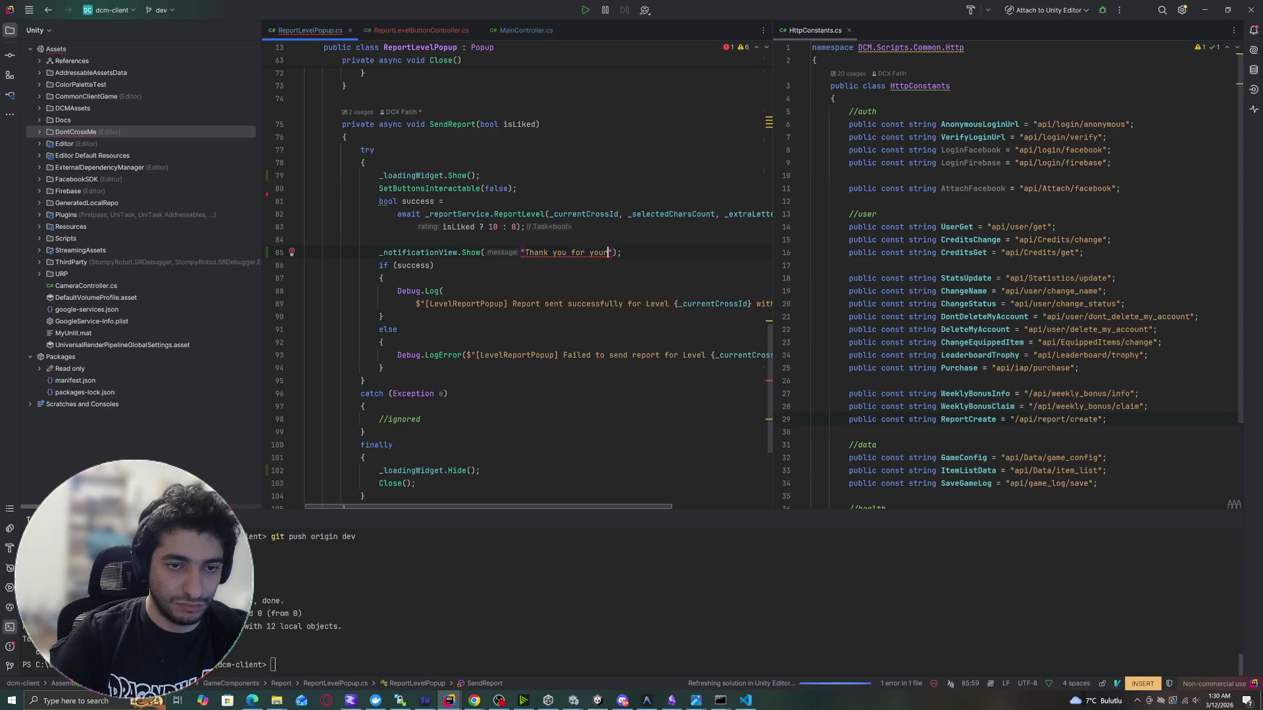
pyautogui.press('BackSpace')
pyautogui.press('BackSpace')
pyautogui.press('BackSpace')
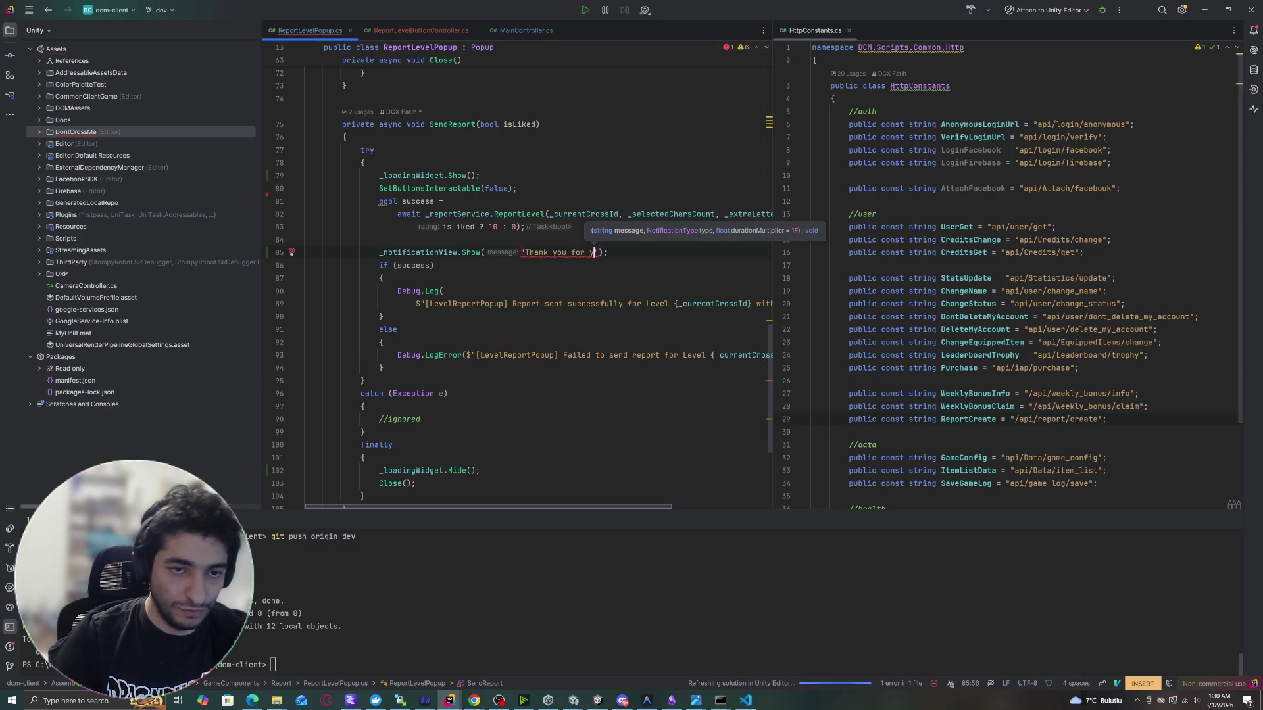
pyautogui.write('our feedback')
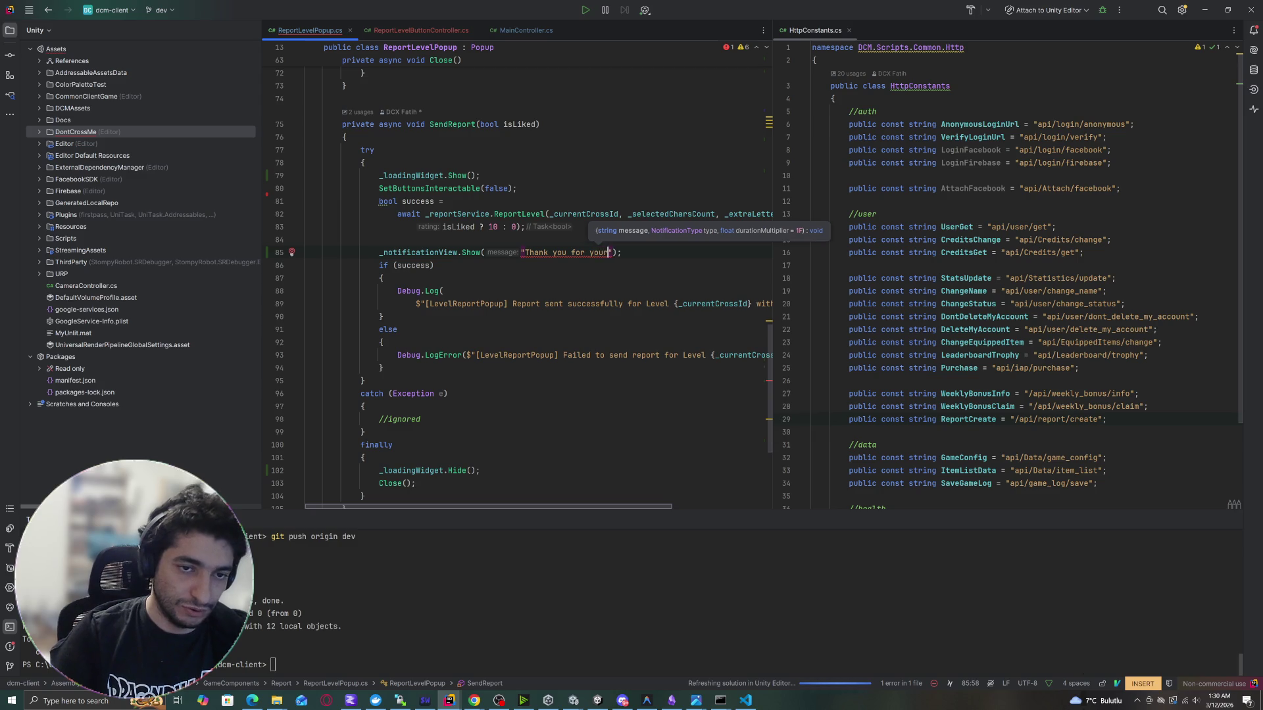
pyautogui.write('!", ')
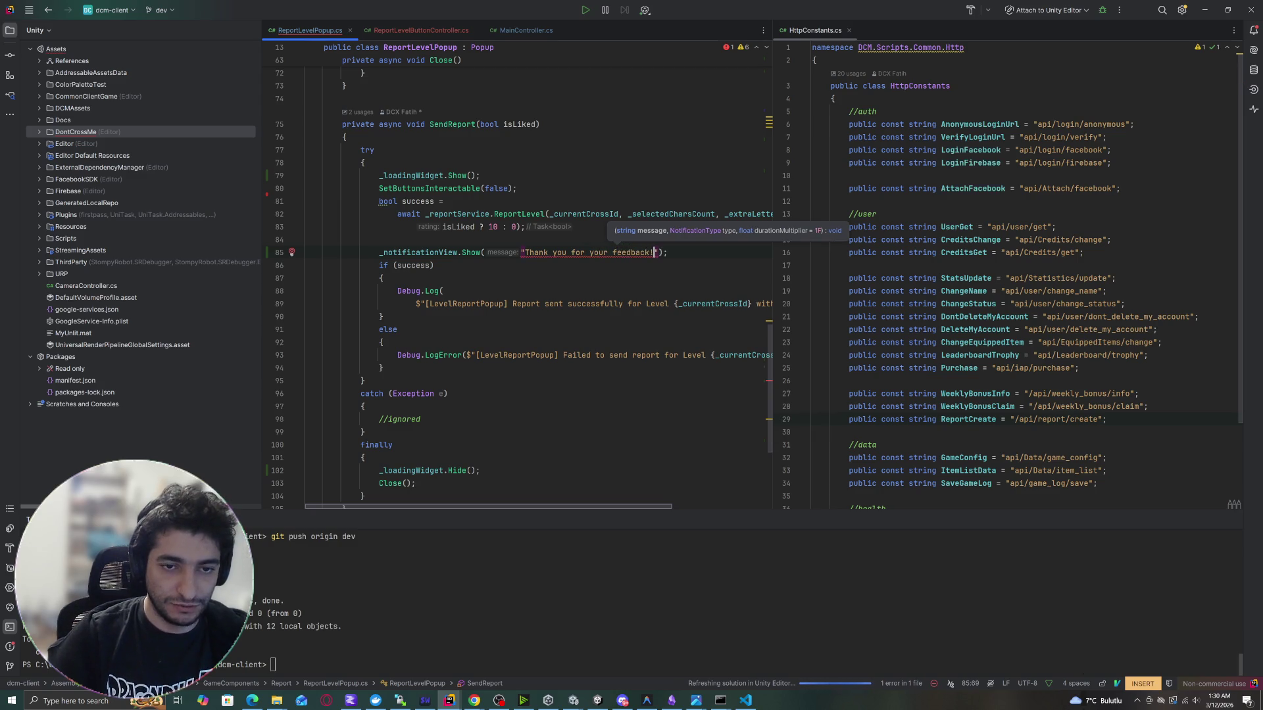
pyautogui.write('Not')
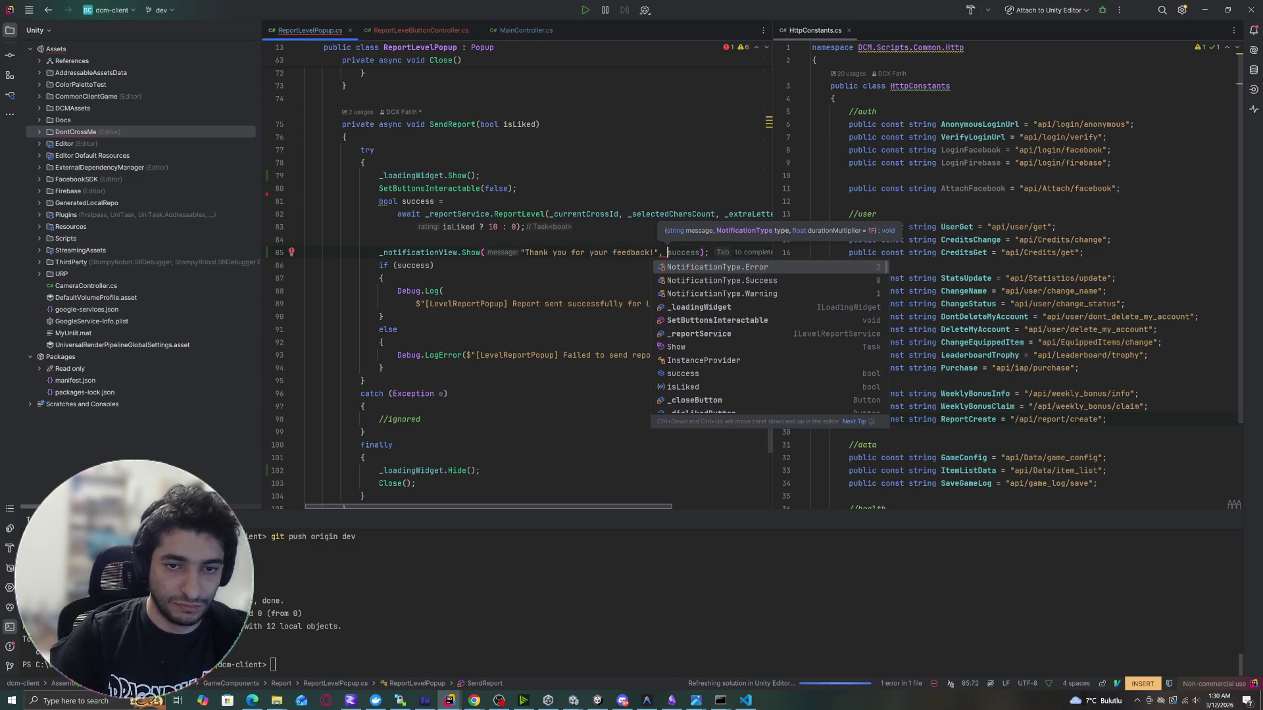
pyautogui.press('Return')
pyautogui.press('Down')
# Review the success log line, then minimize Rider to return to Unity.
pyautogui.click(377, 278)
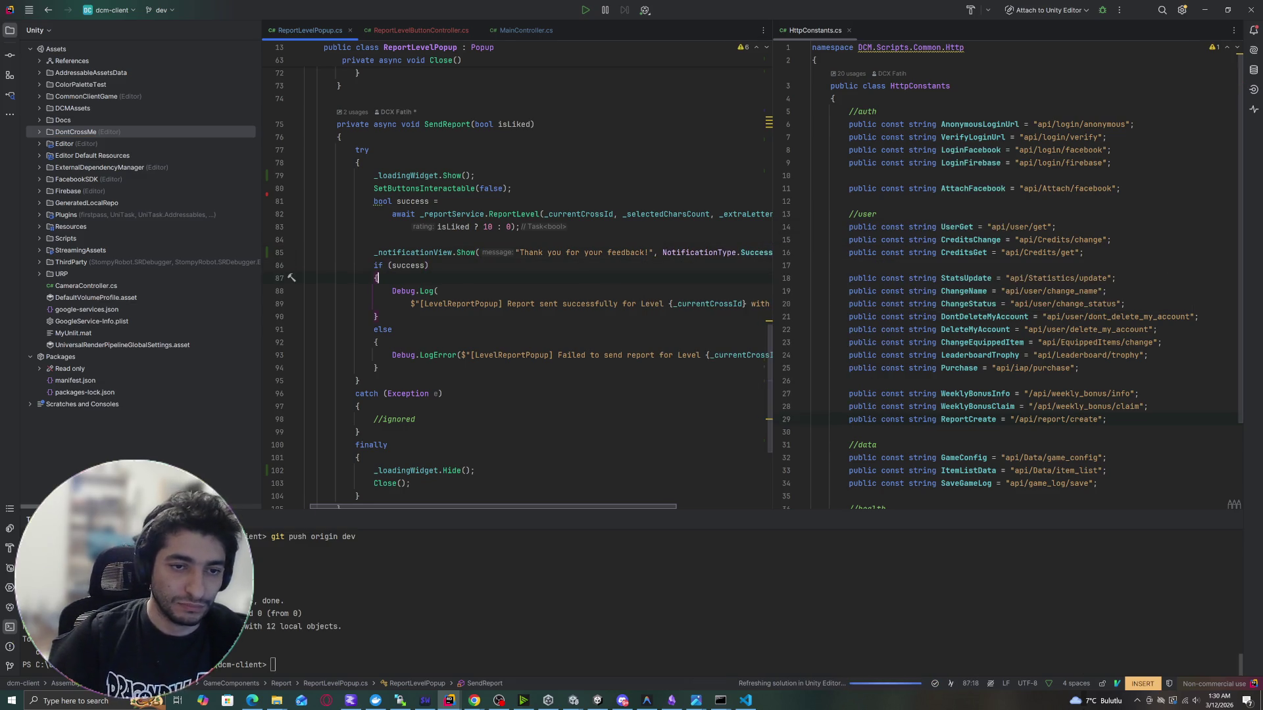
pyautogui.click(772, 303)
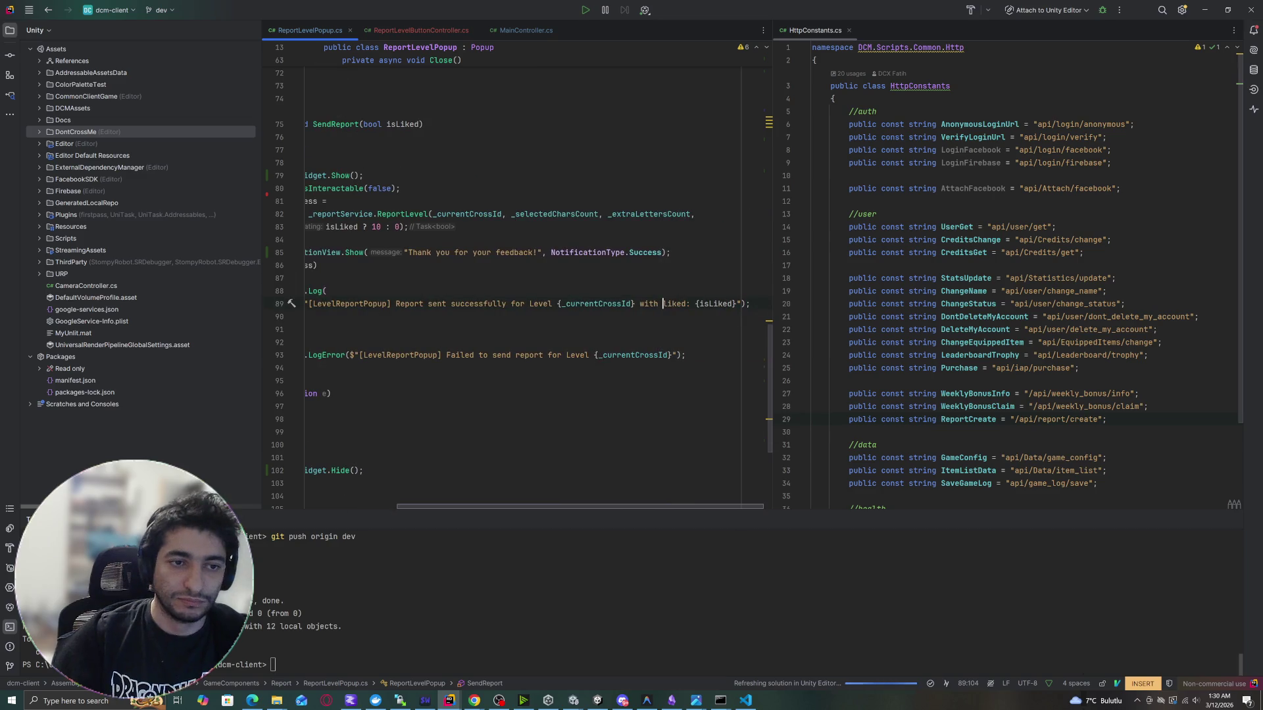
pyautogui.hscroll(-5, 520, 276)
pyautogui.scroll(-6, 520, 276)
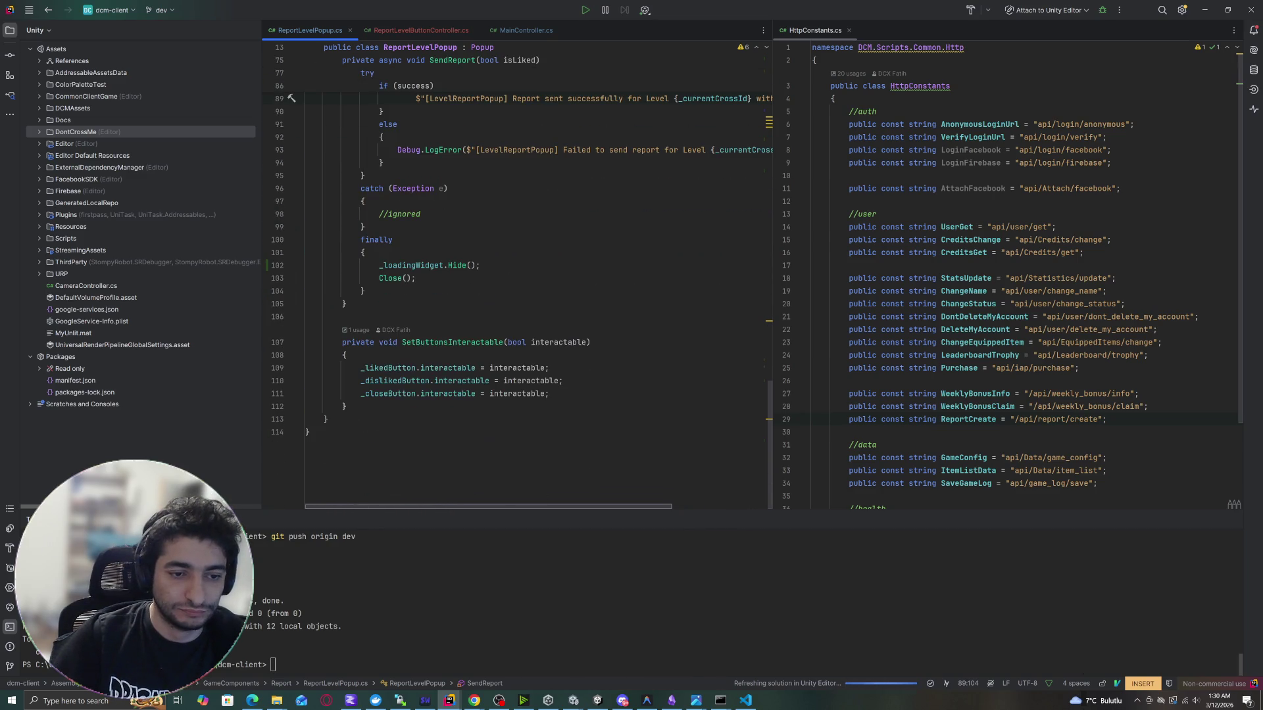
pyautogui.scroll(7, 519, 277)
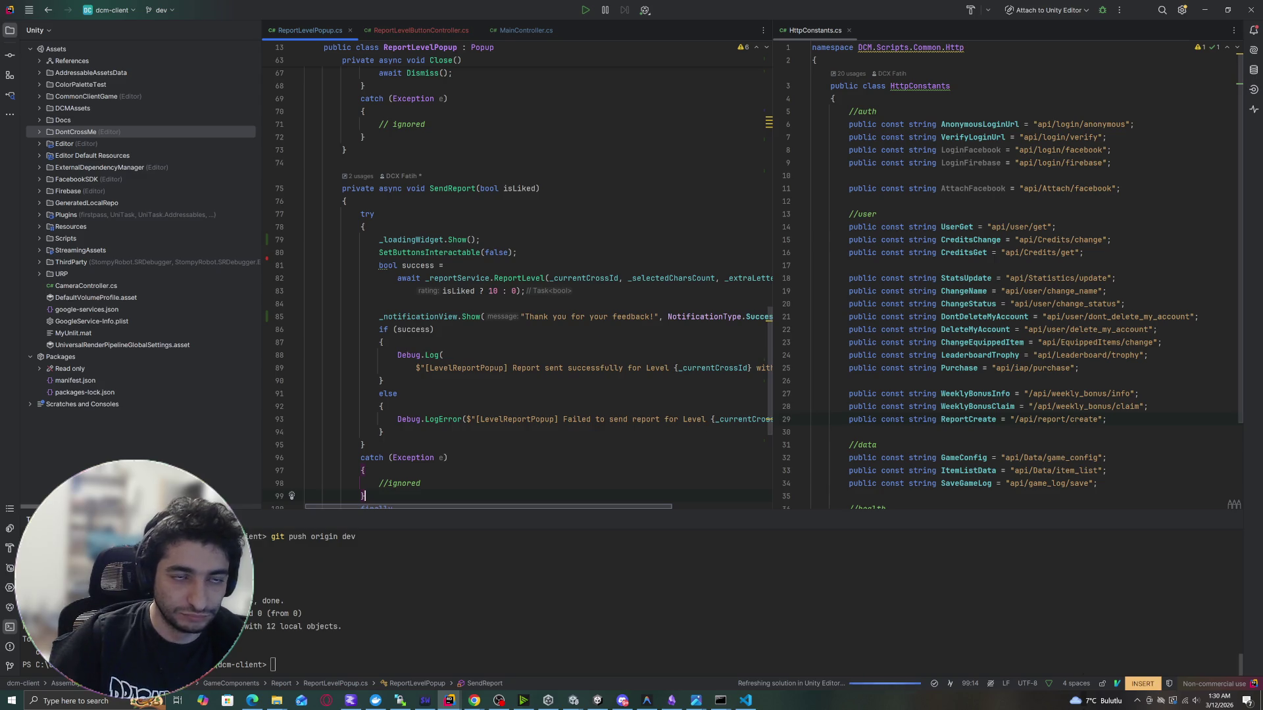
pyautogui.click(1205, 9)
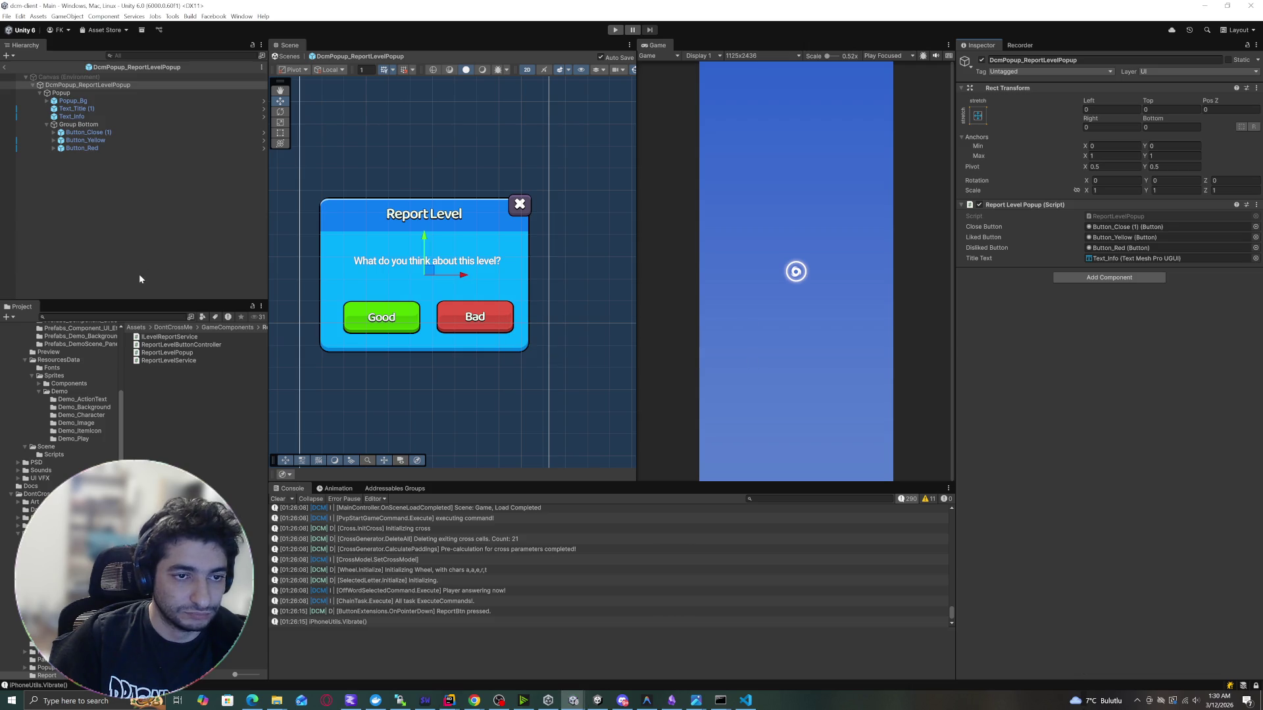
# Select Text_Title (1) and change its text to 'Report This Level'.
pyautogui.click(114, 217)
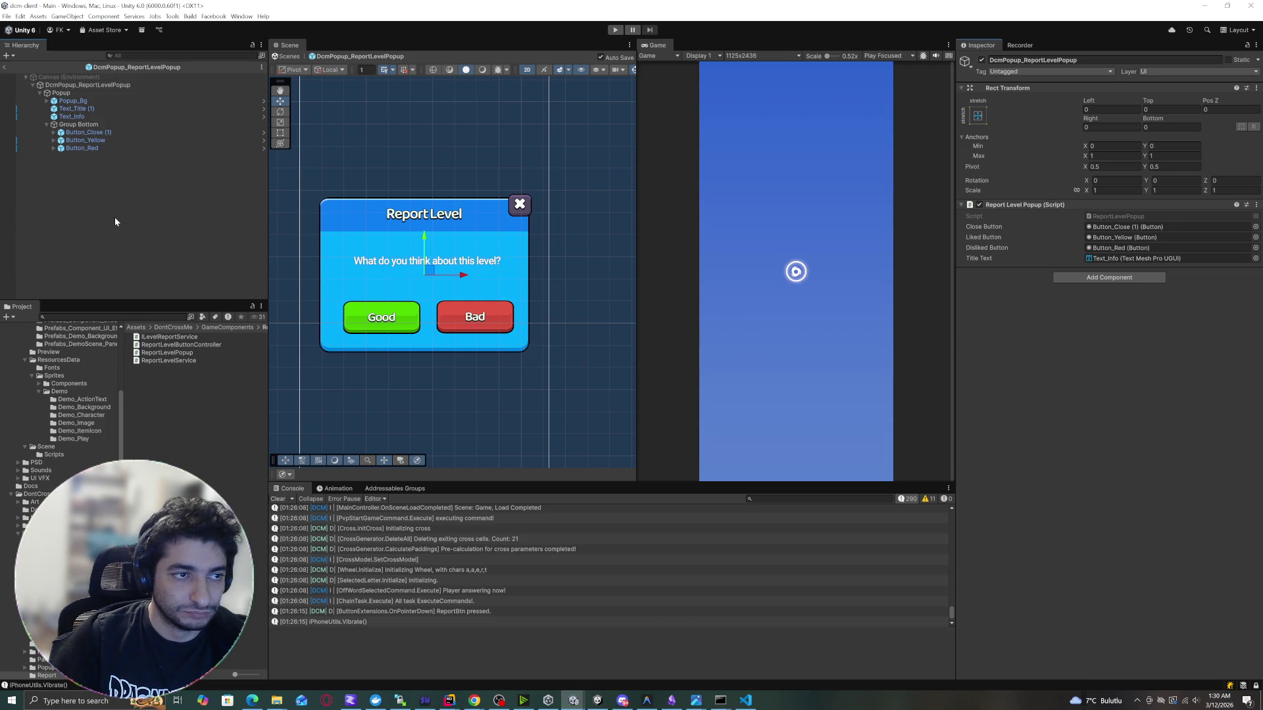
pyautogui.click(92, 116)
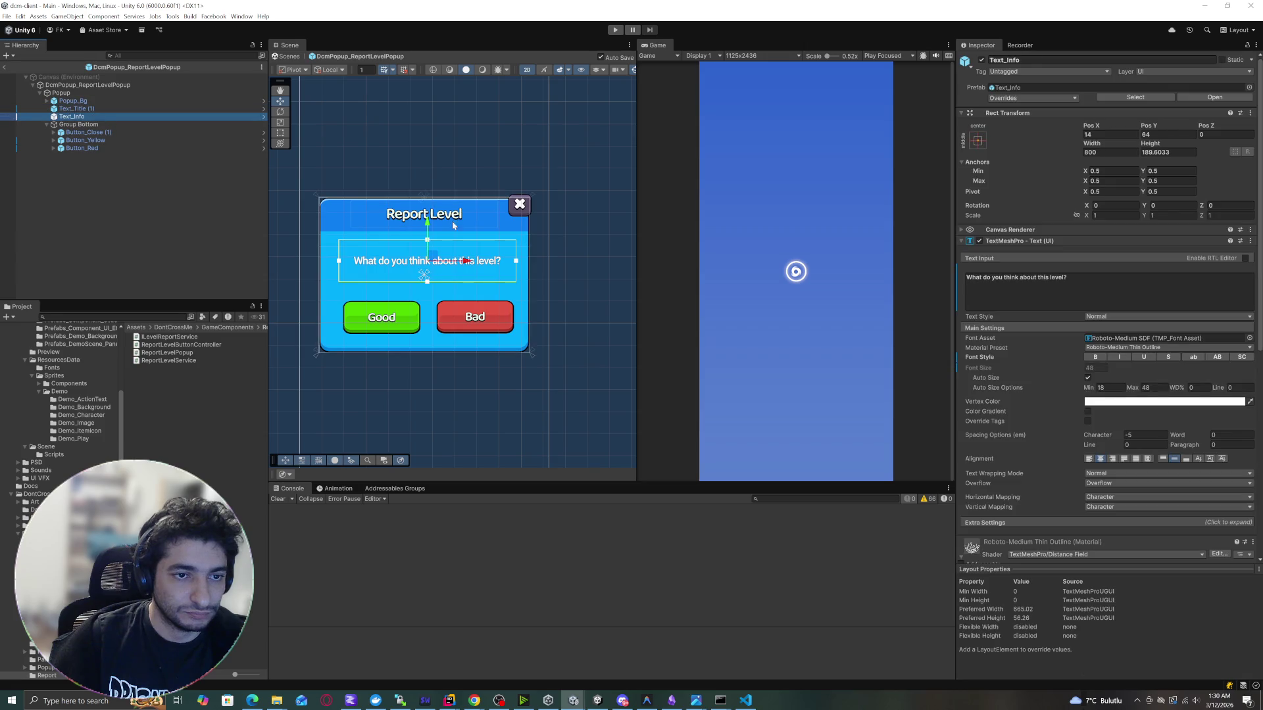
pyautogui.press('Up')
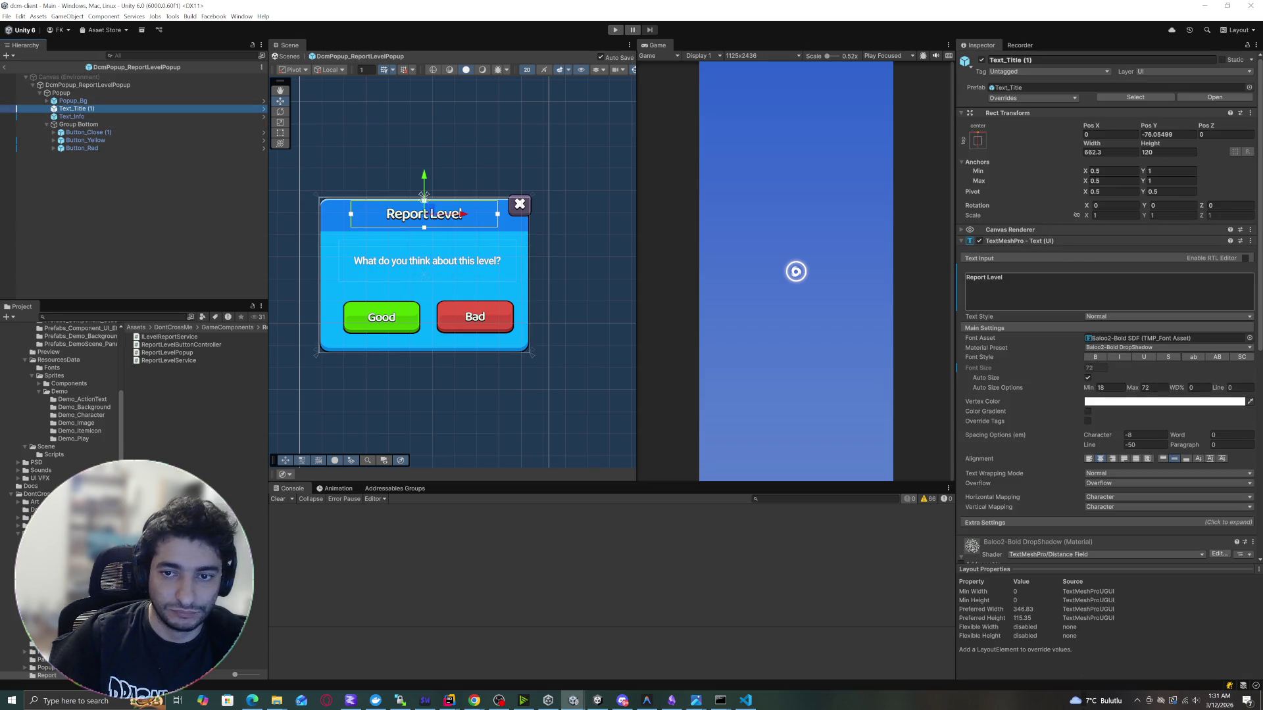
pyautogui.click(987, 279)
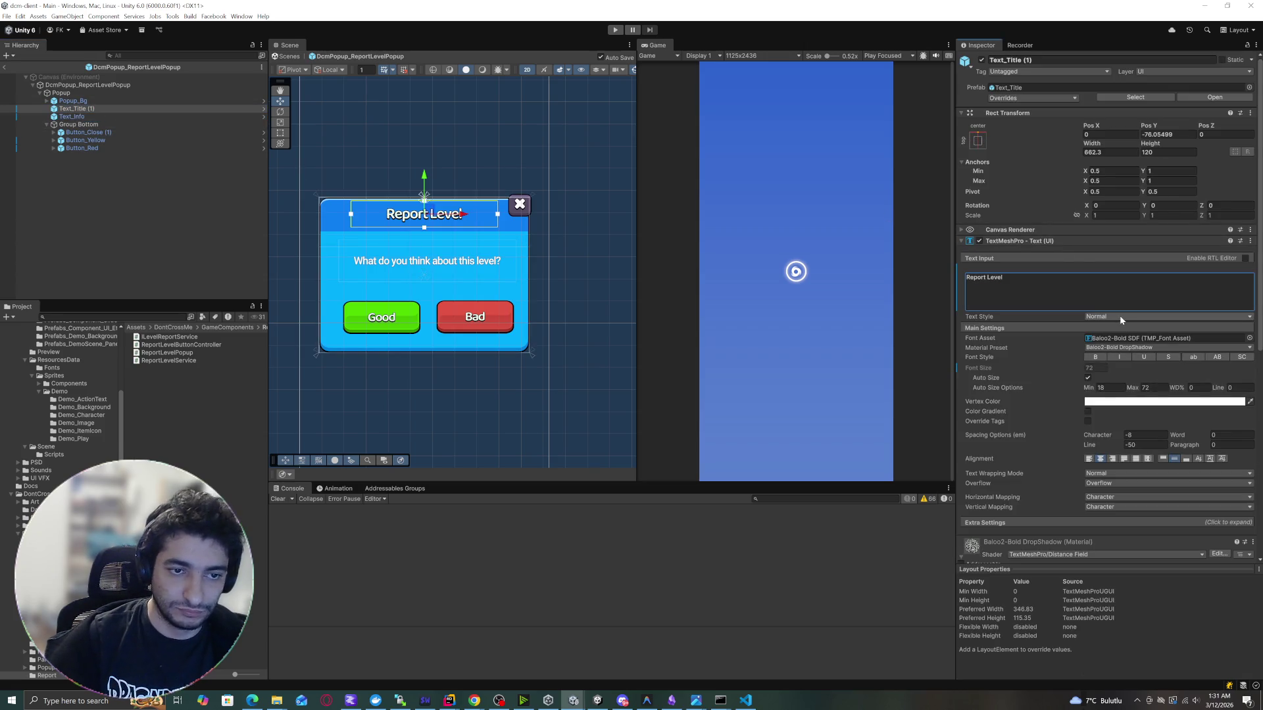
pyautogui.write('This')
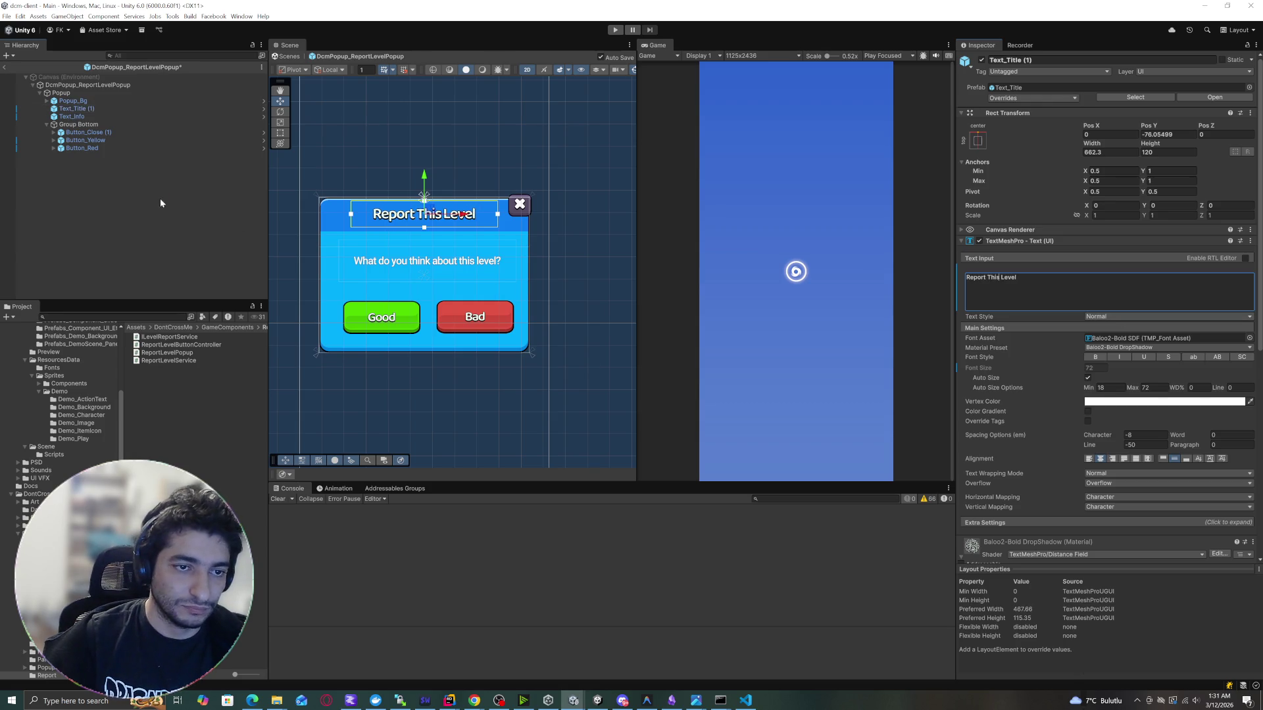
pyautogui.click(161, 200)
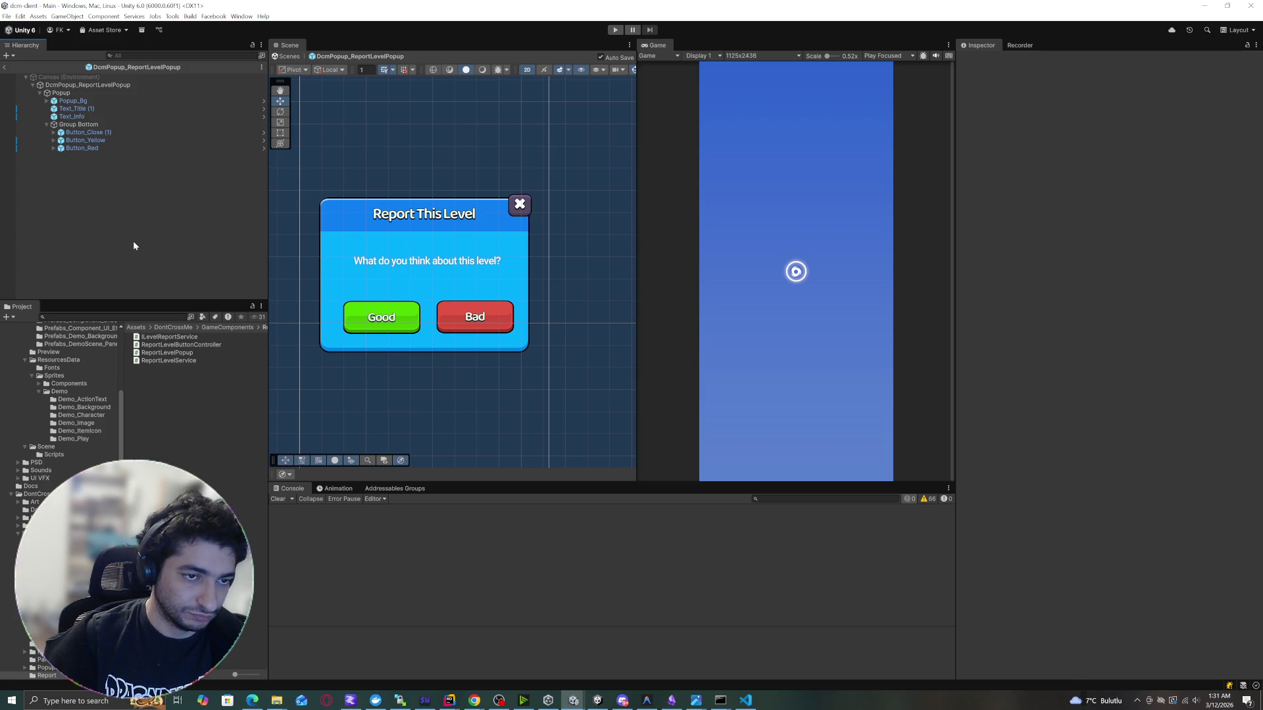
# Exit Prefab Mode, enter Play mode, start an online match, and open Settings.
pyautogui.click(6, 66)
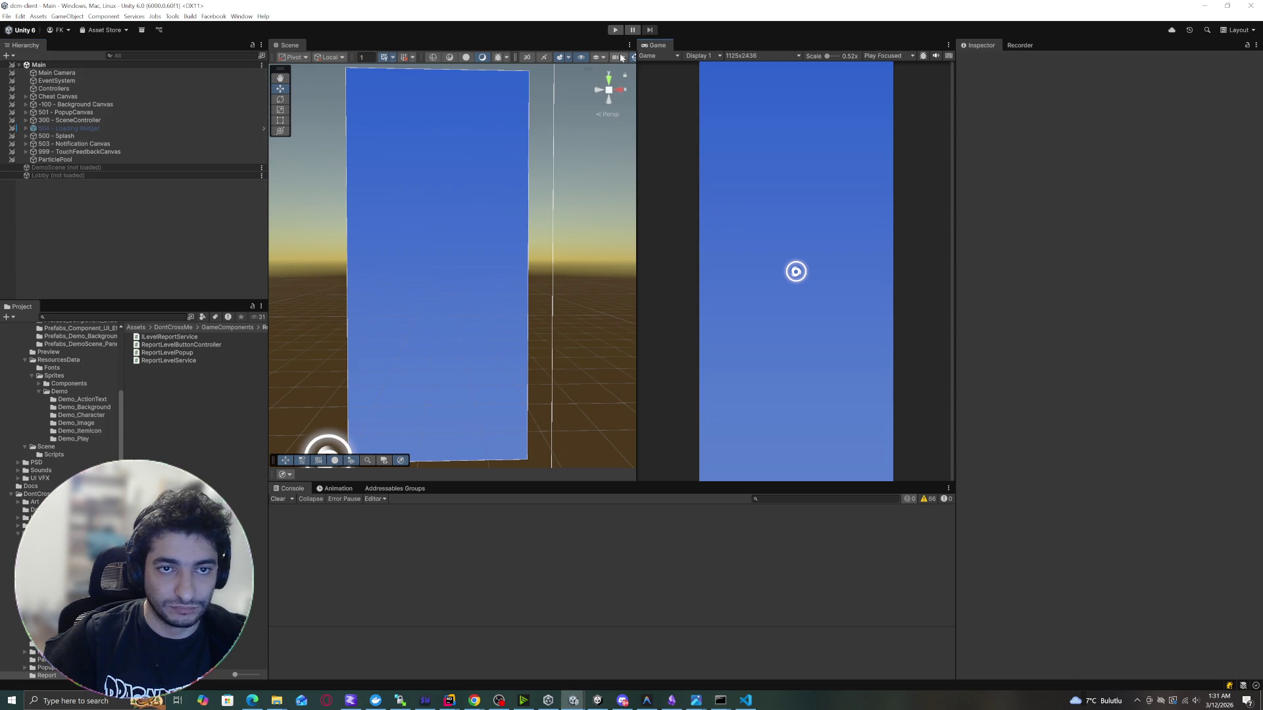
pyautogui.click(616, 32)
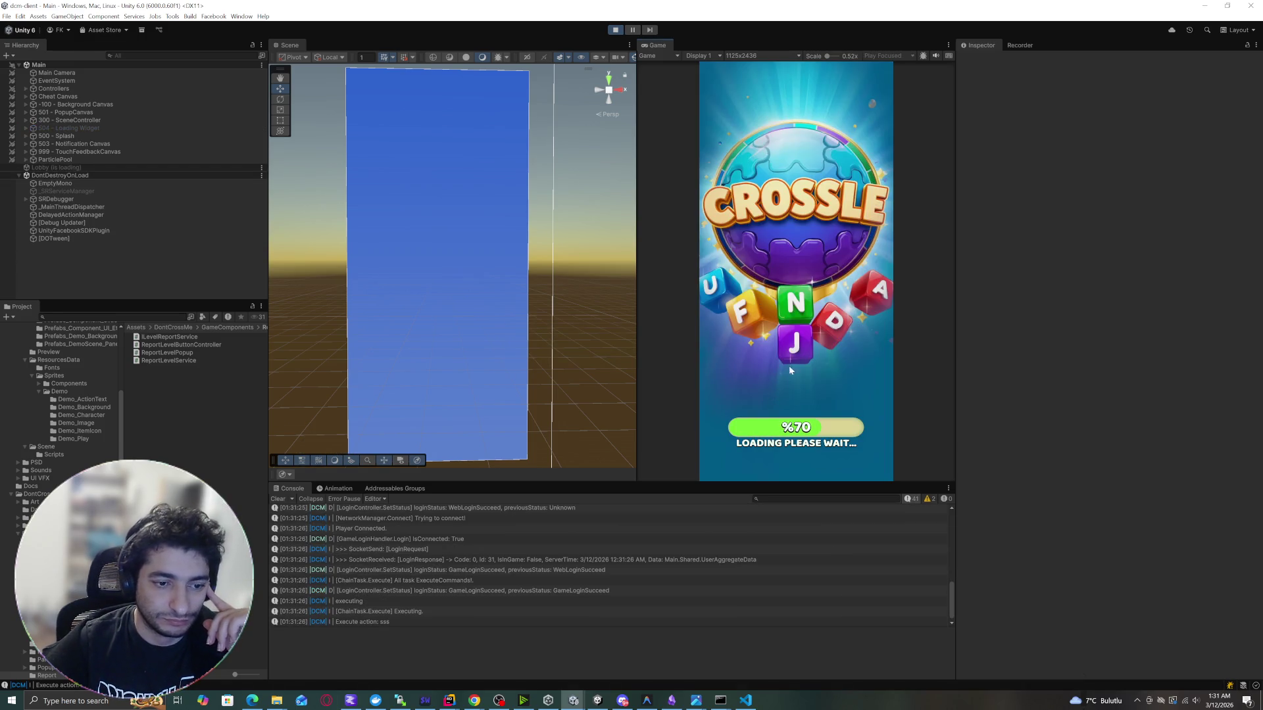
pyautogui.click(812, 346)
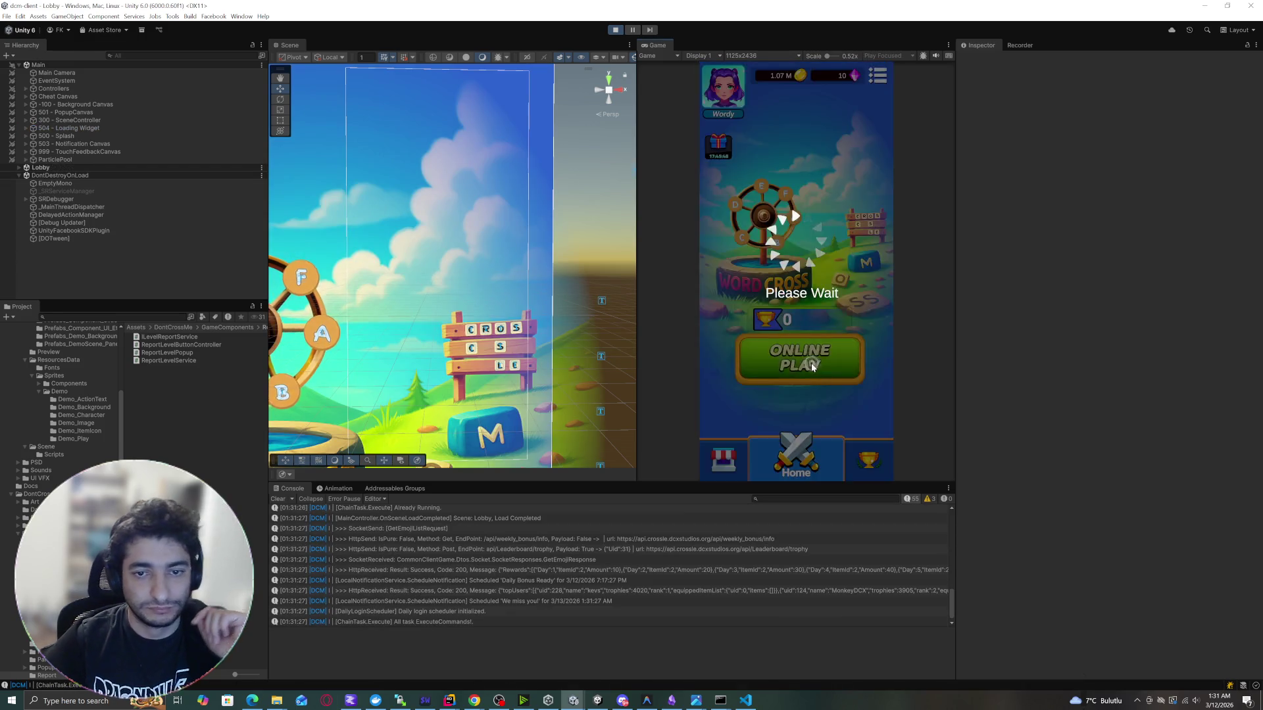
pyautogui.click(868, 395)
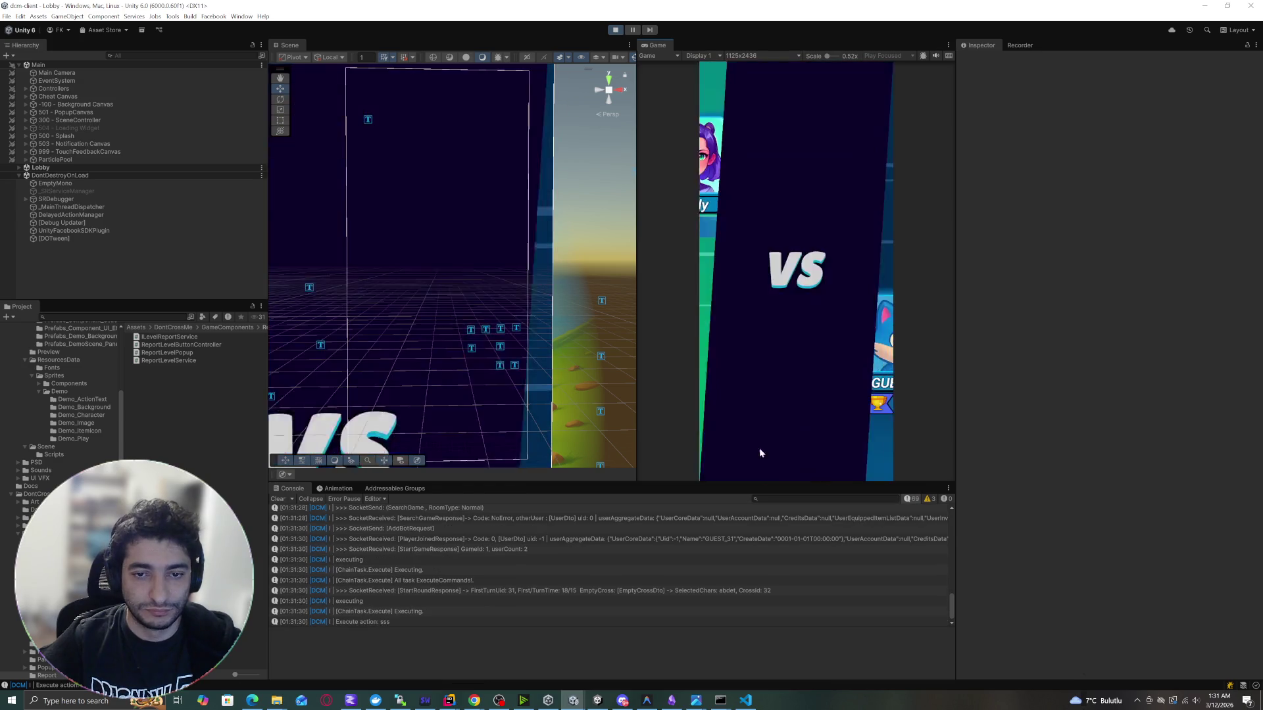
pyautogui.press('Escape')
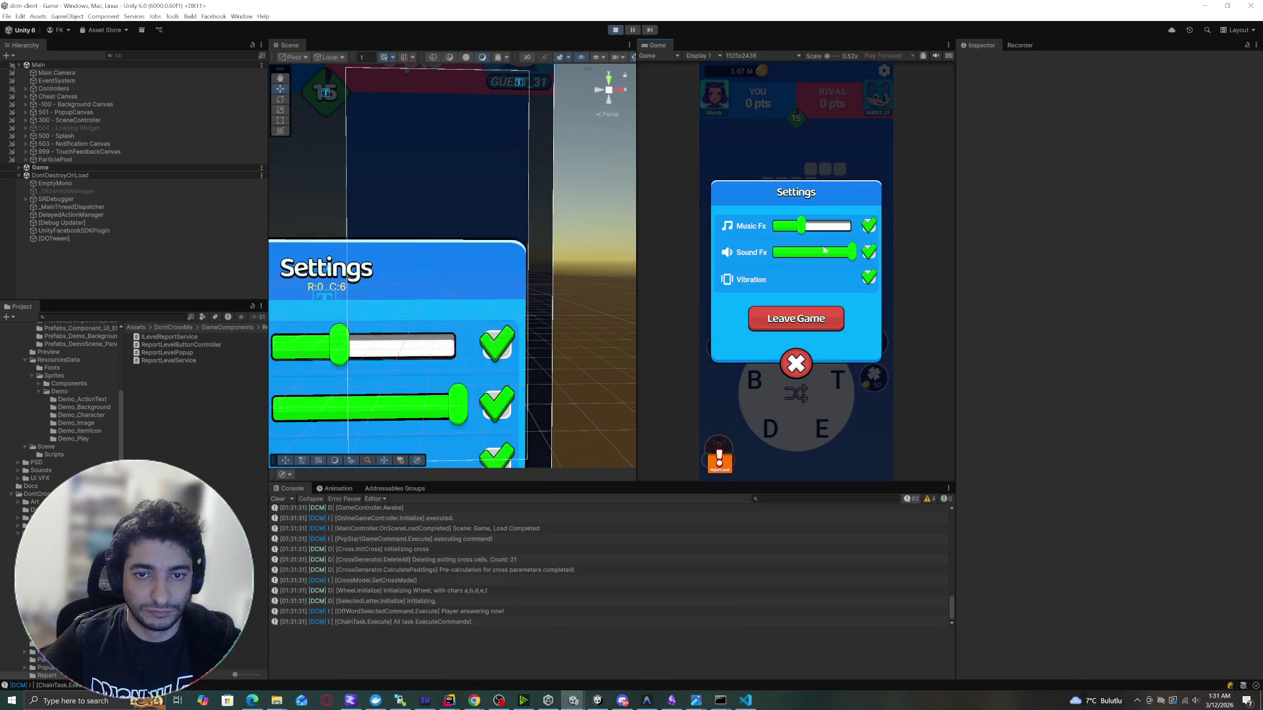
# Open the Report This Level popup, send a Good rating, and close Settings.
pyautogui.click(718, 459)
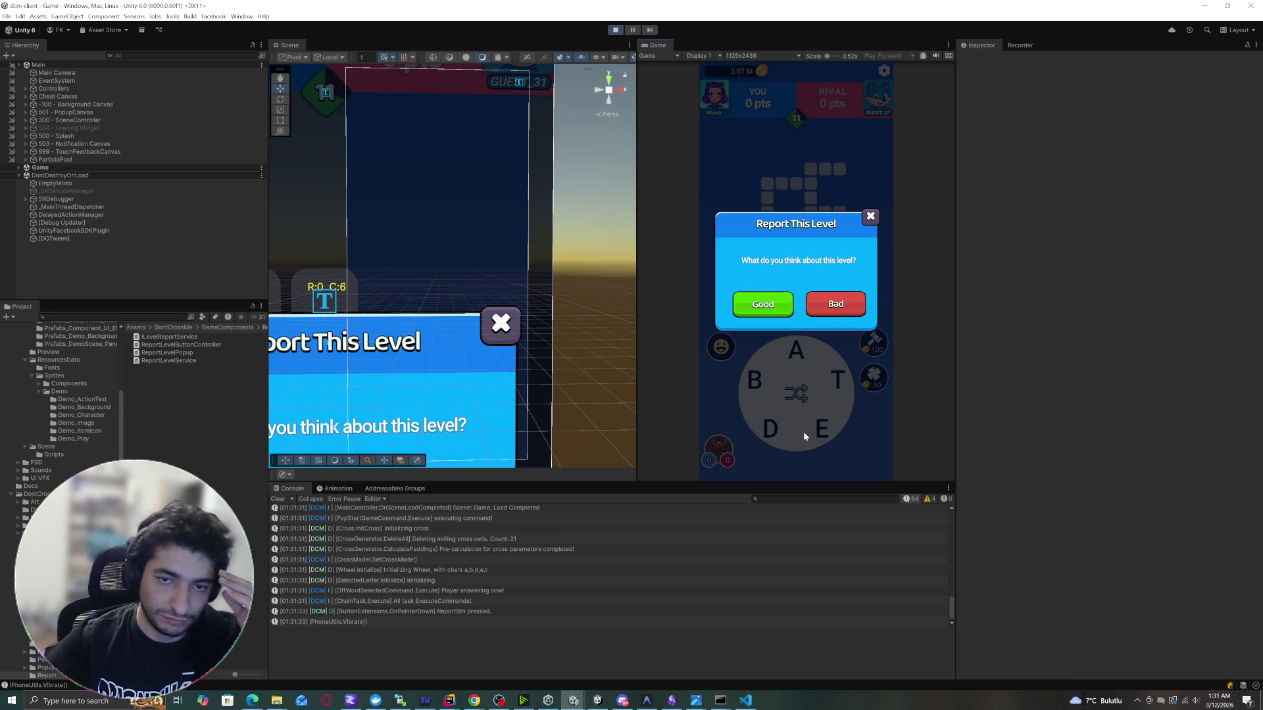
pyautogui.press('Escape')
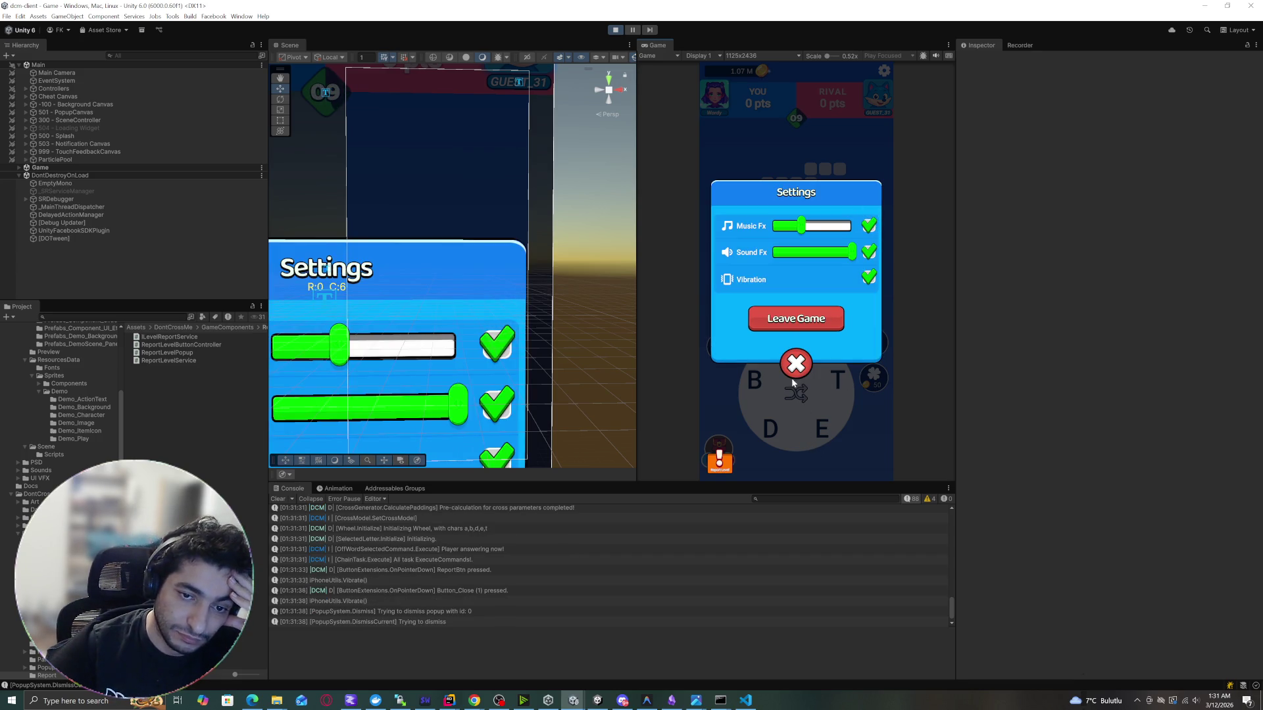
pyautogui.click(726, 464)
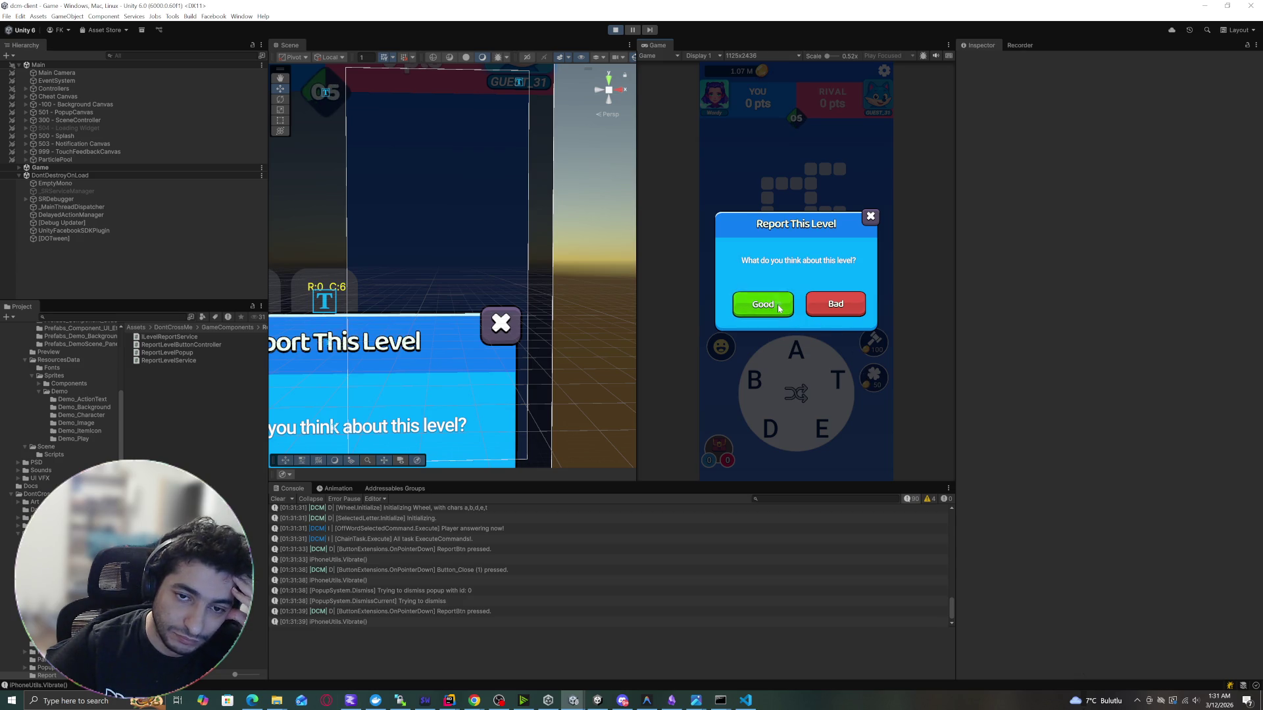
pyautogui.click(779, 308)
pyautogui.click(755, 411)
# Join letters D and E, send another Good report via Settings, then stop play mode.
pyautogui.moveTo(770, 429); pyautogui.dragTo(861, 442)
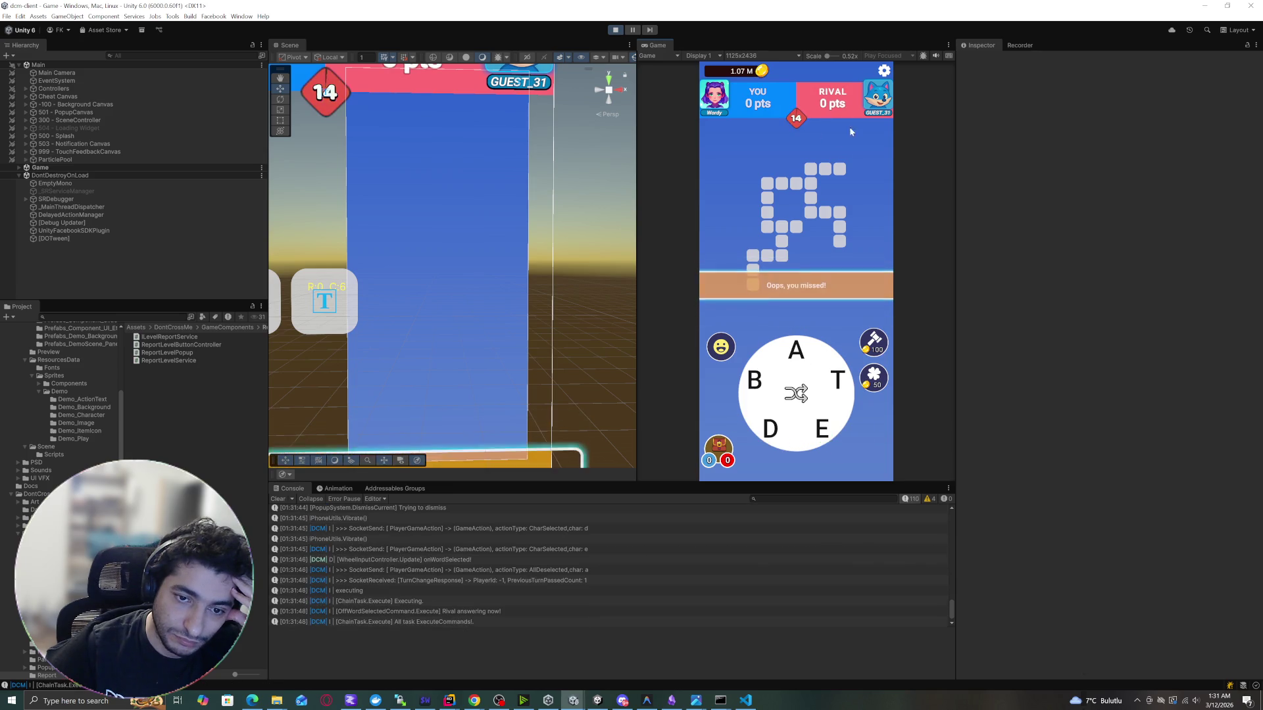
pyautogui.click(881, 73)
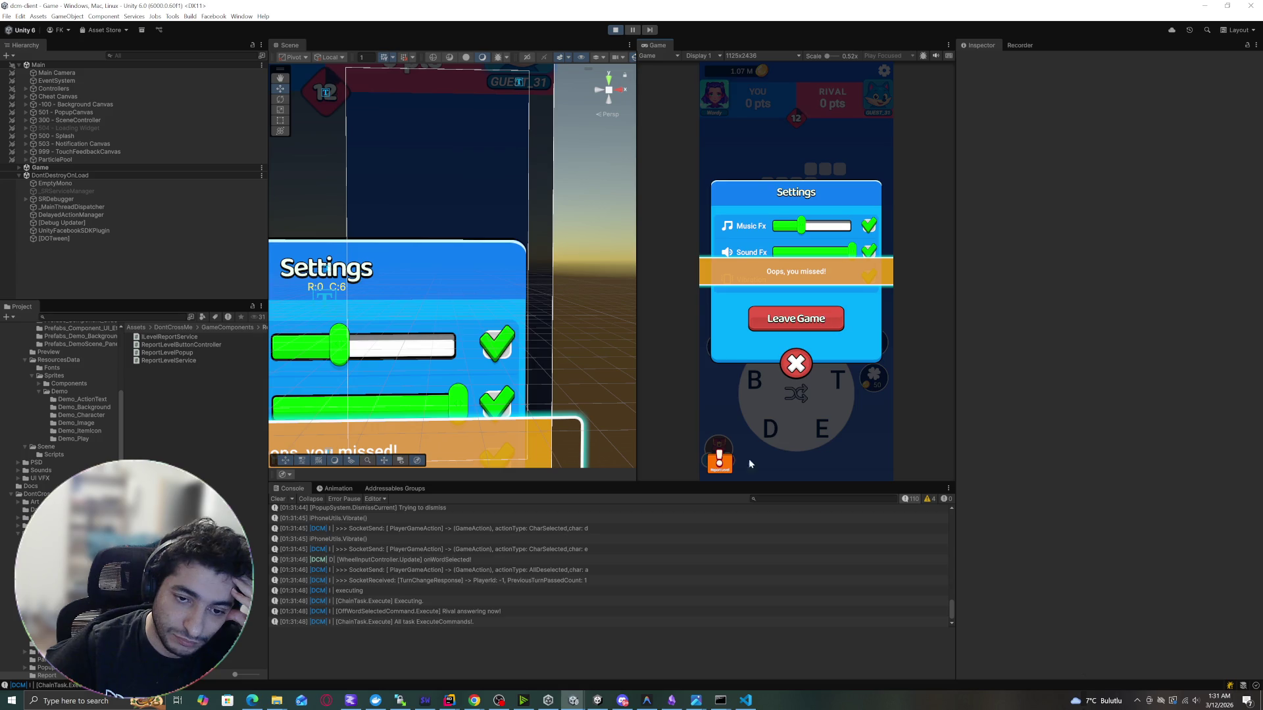
pyautogui.click(724, 462)
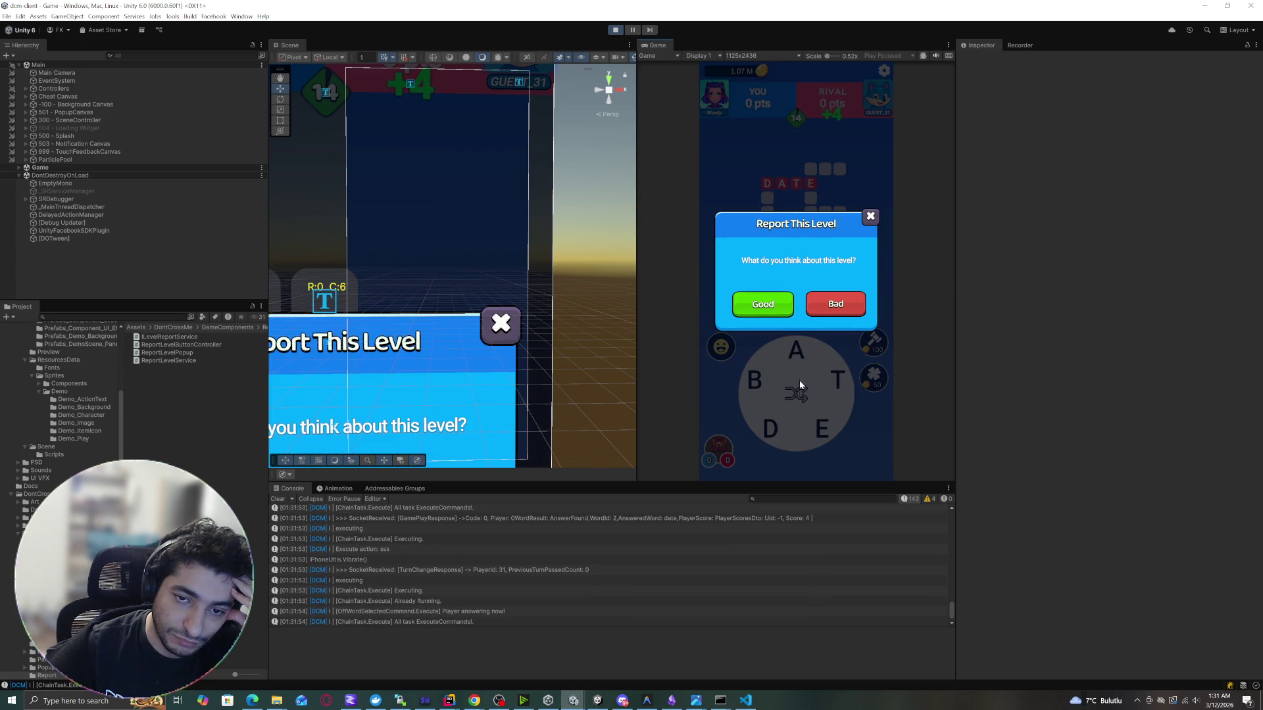
pyautogui.click(774, 305)
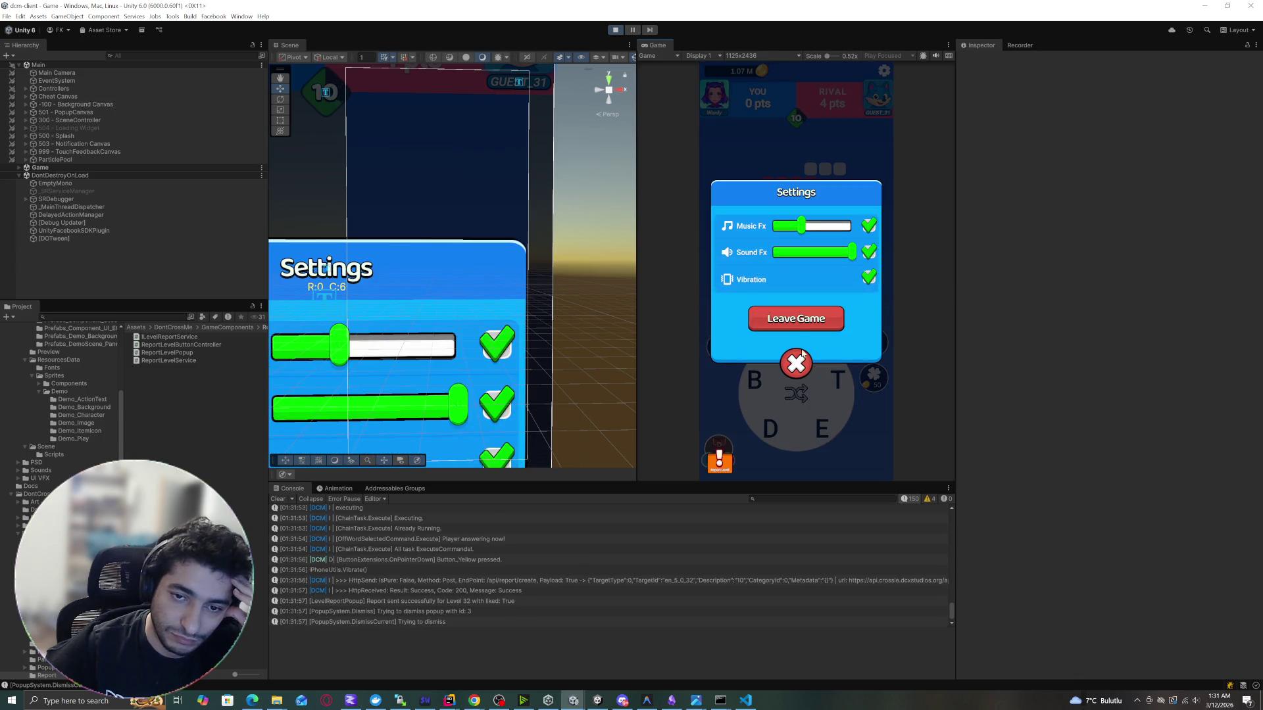
pyautogui.click(776, 464)
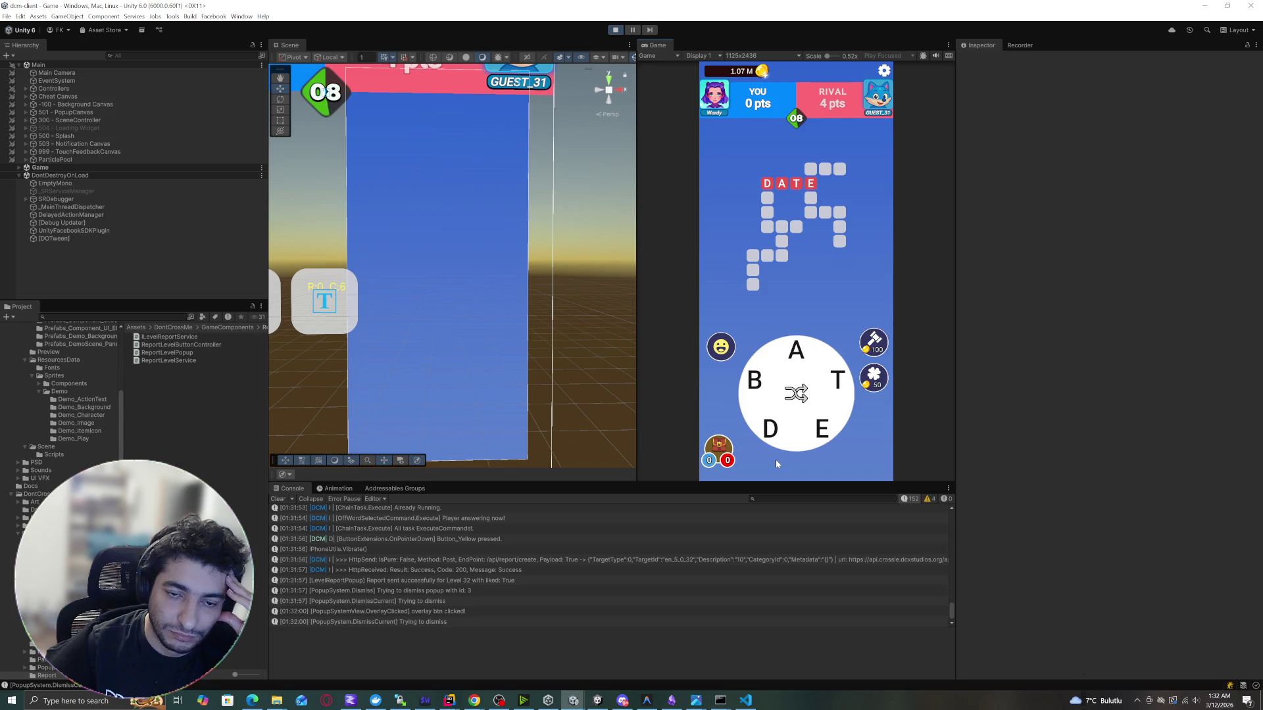
pyautogui.click(612, 30)
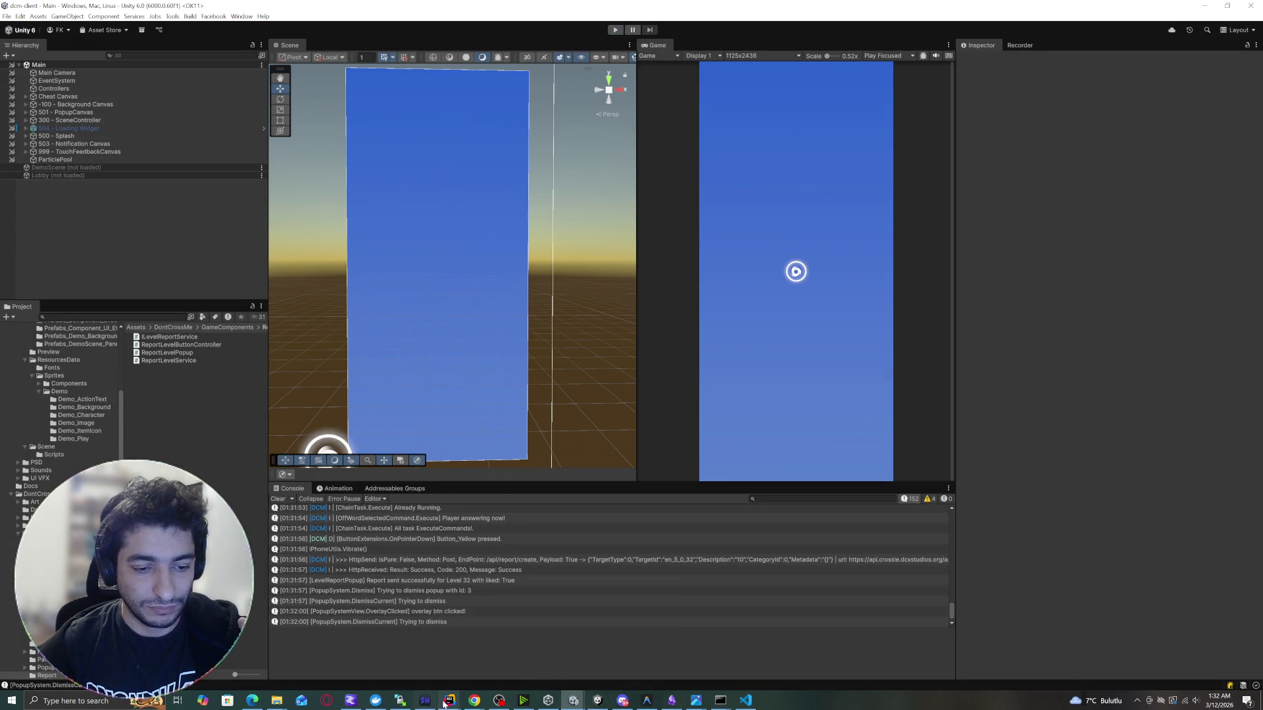
# Switch to the dcm-client Rider window, scroll through SendReport's finally block, and return to Unity.
pyautogui.hotkey('alt', 'Tab')
pyautogui.moveTo(450, 701)
pyautogui.click(387, 669)
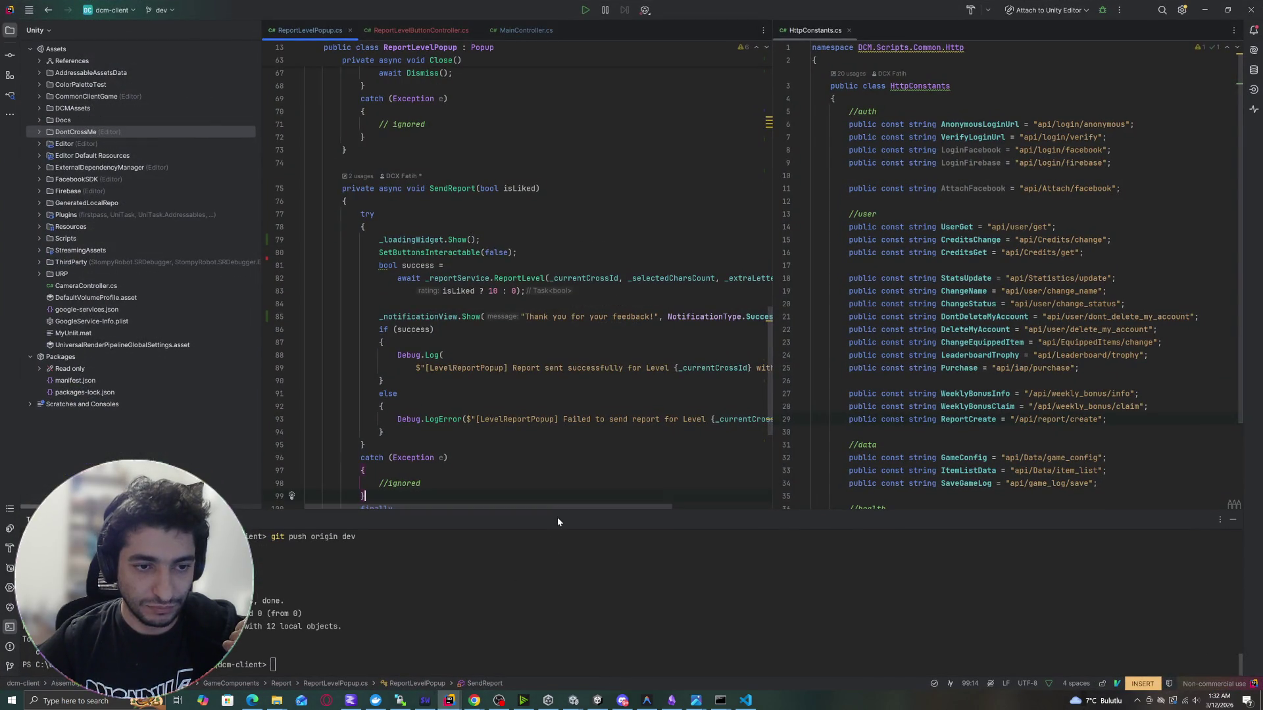
pyautogui.scroll(-1, 487, 394)
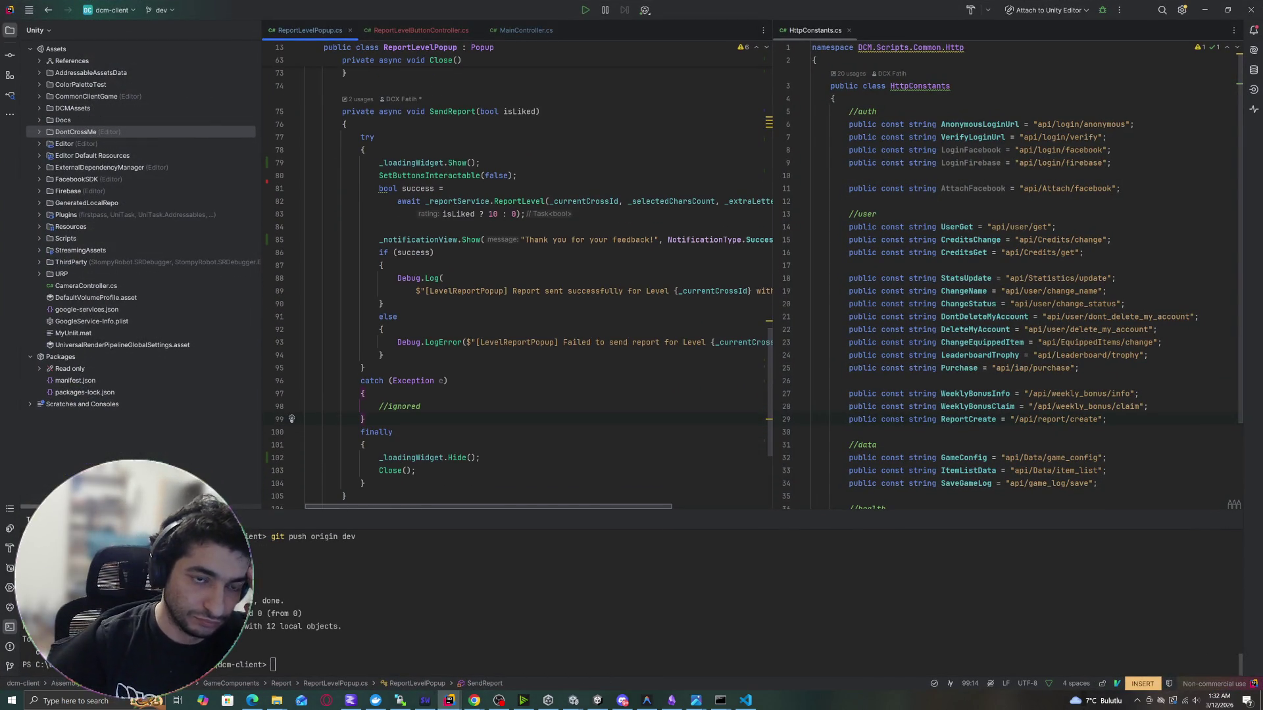
pyautogui.scroll(-1, 487, 394)
pyautogui.scroll(1, 516, 276)
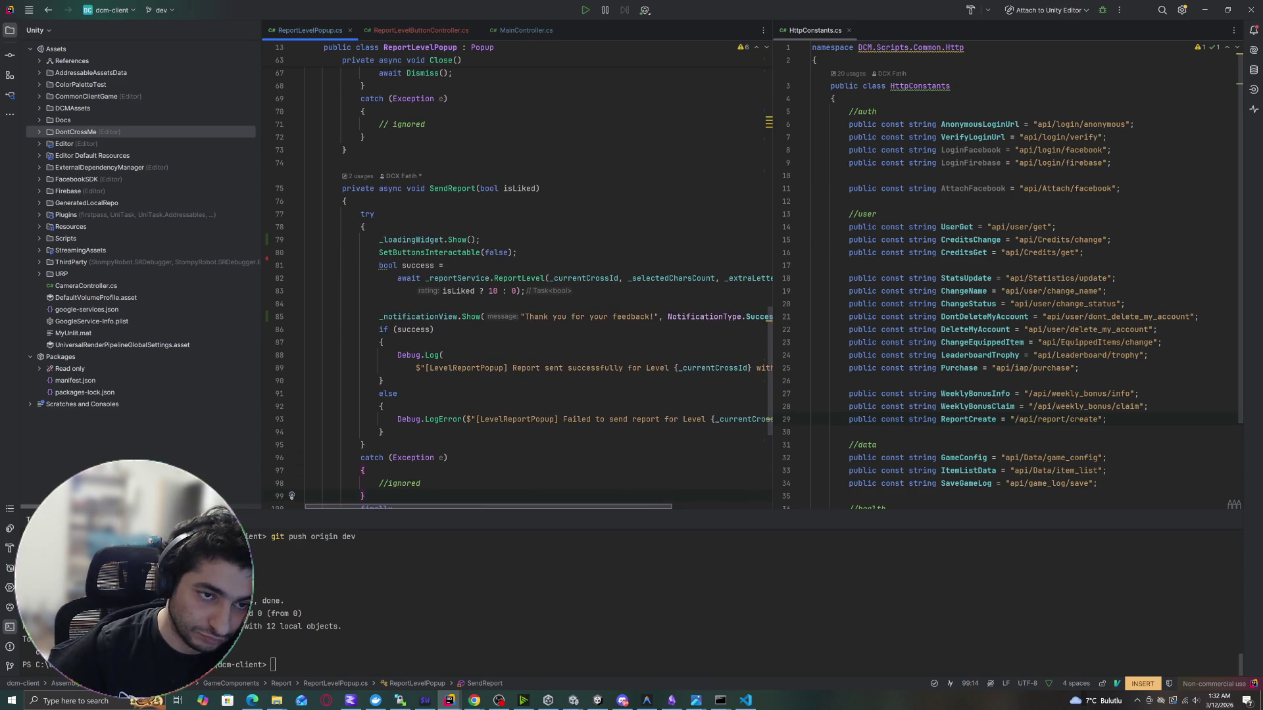
pyautogui.scroll(-3, 520, 283)
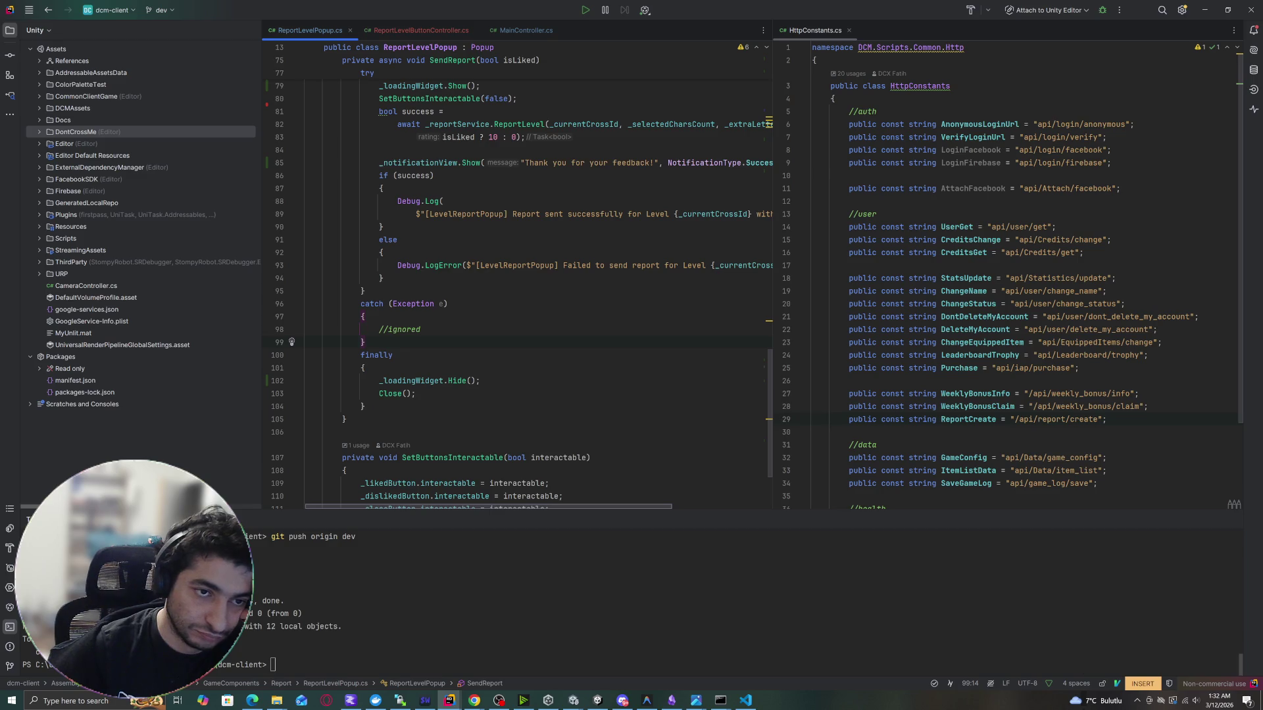
pyautogui.scroll(3, 516, 283)
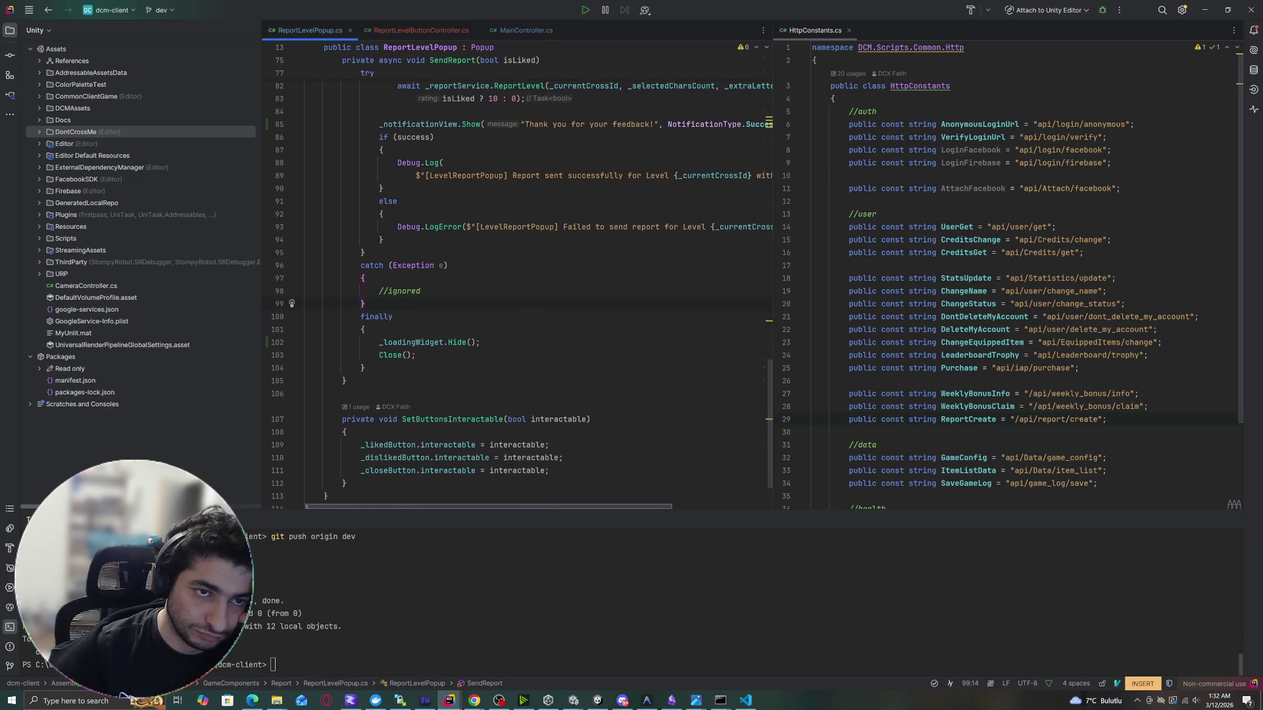
pyautogui.scroll(2, 517, 283)
pyautogui.hotkey('alt', 'Tab')
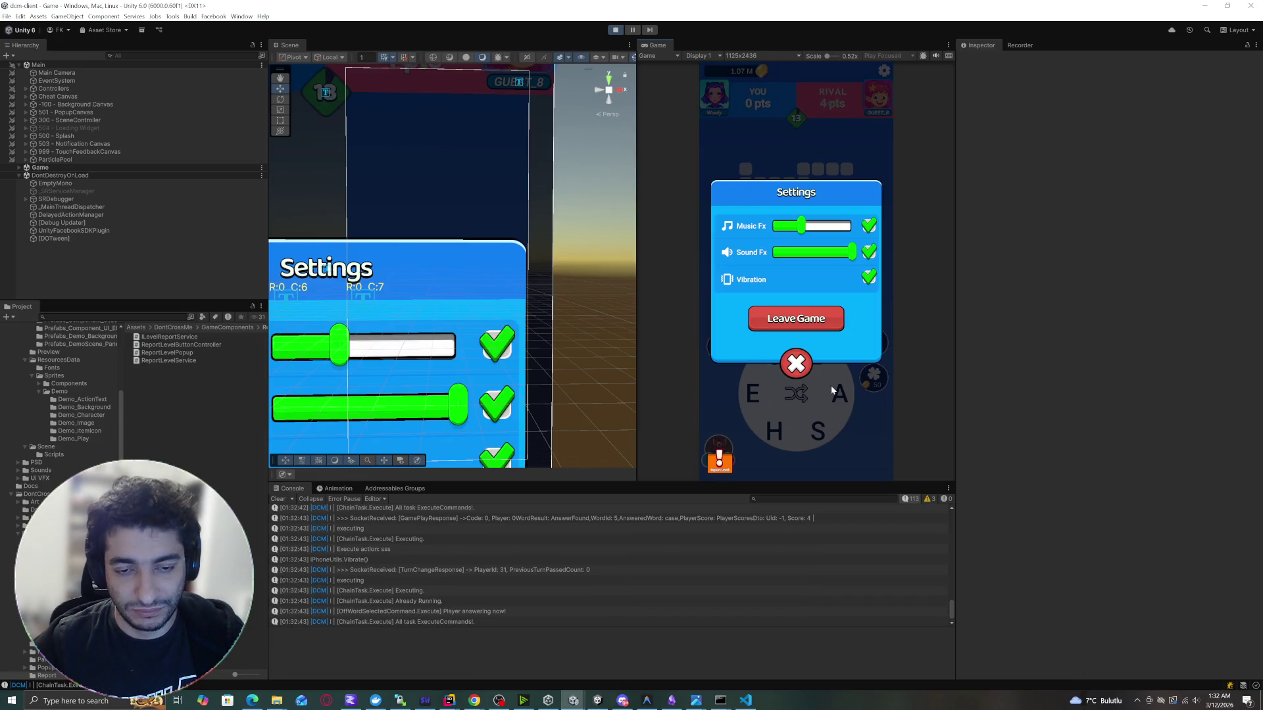
# Tap the report button in Settings, stop play mode, and filter project assets by 'DcmPopup'.
pyautogui.click(731, 469)
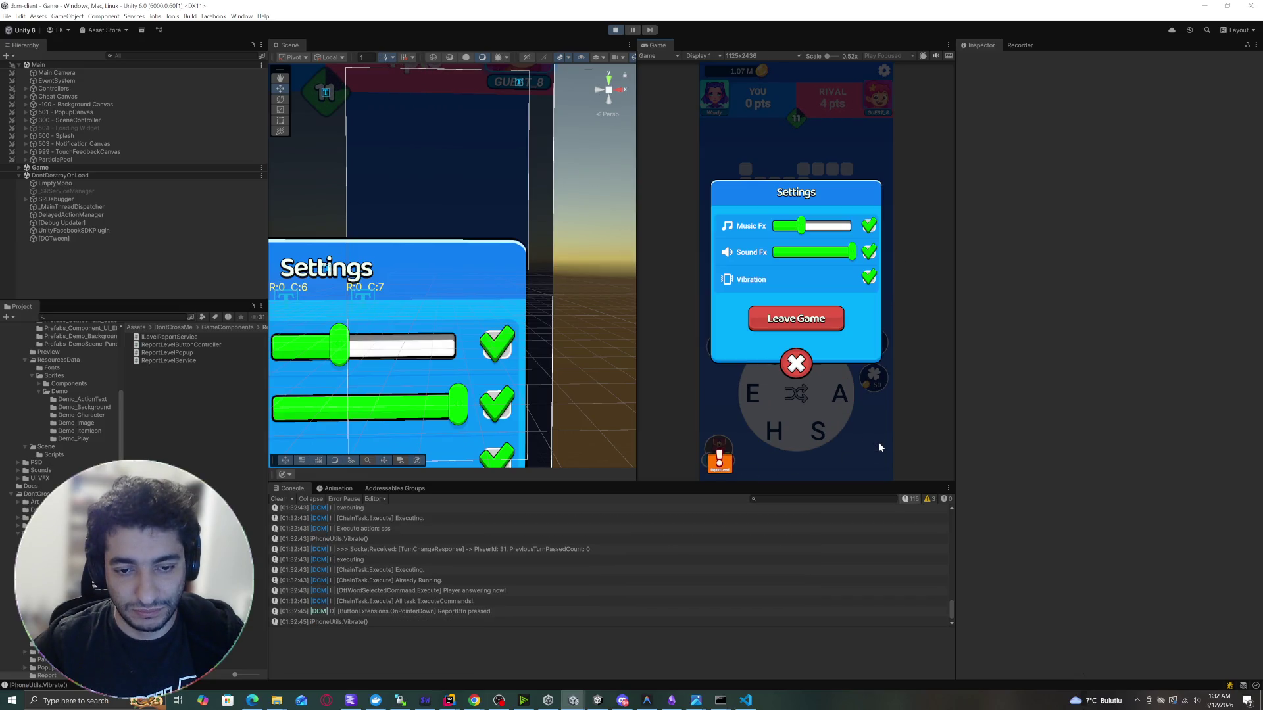
pyautogui.click(614, 30)
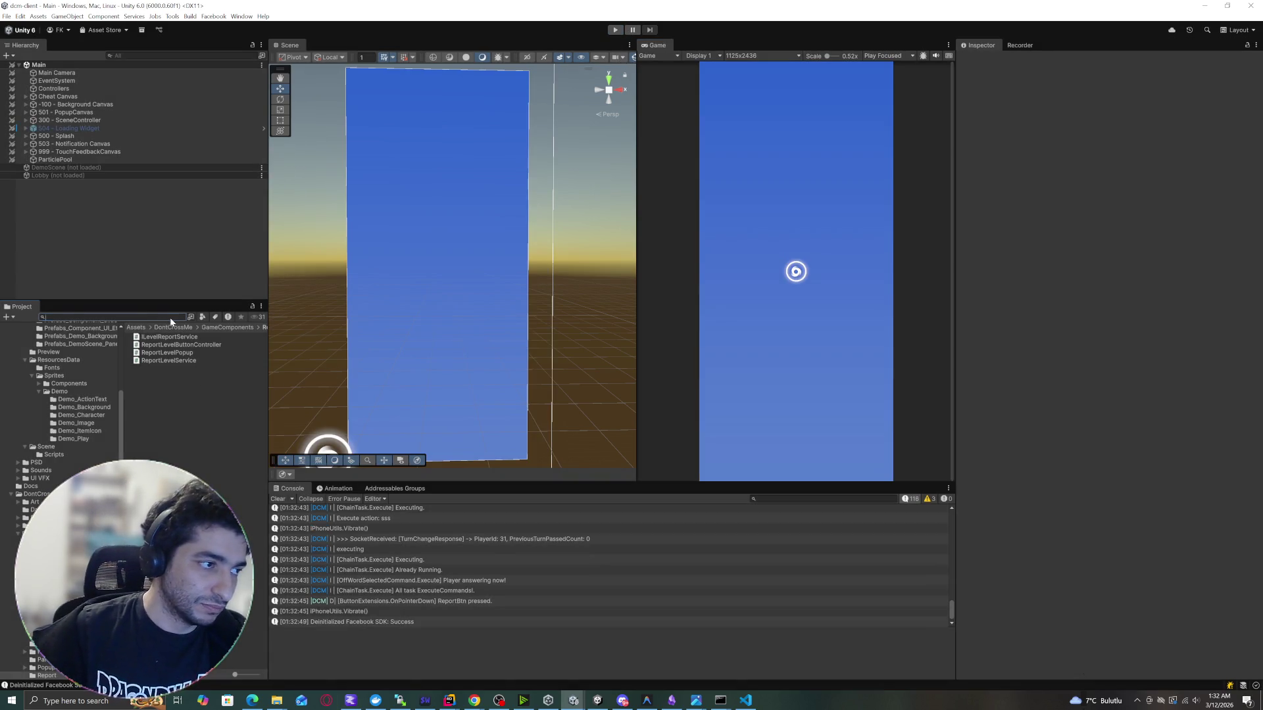
pyautogui.write('DcmPopup')
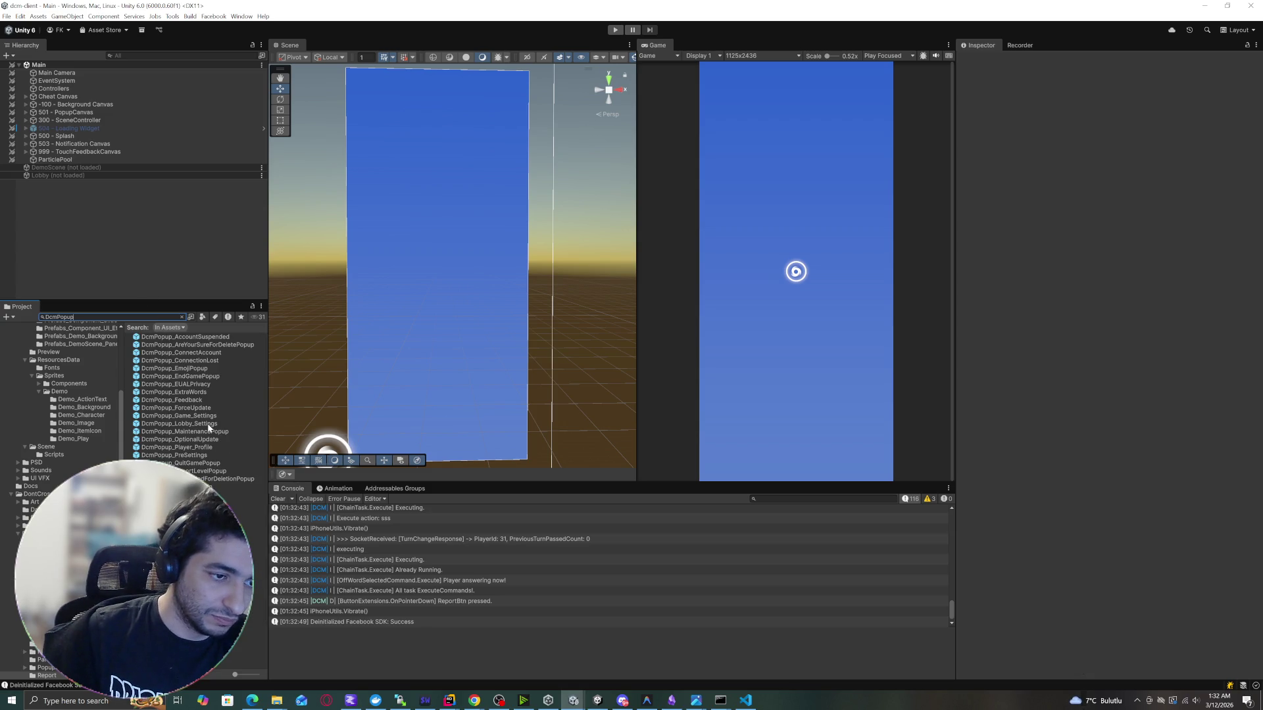
# Open the DcmPopup_Game_Settings prefab and select ReportText under ReportBtn.
pyautogui.doubleClick(179, 415)
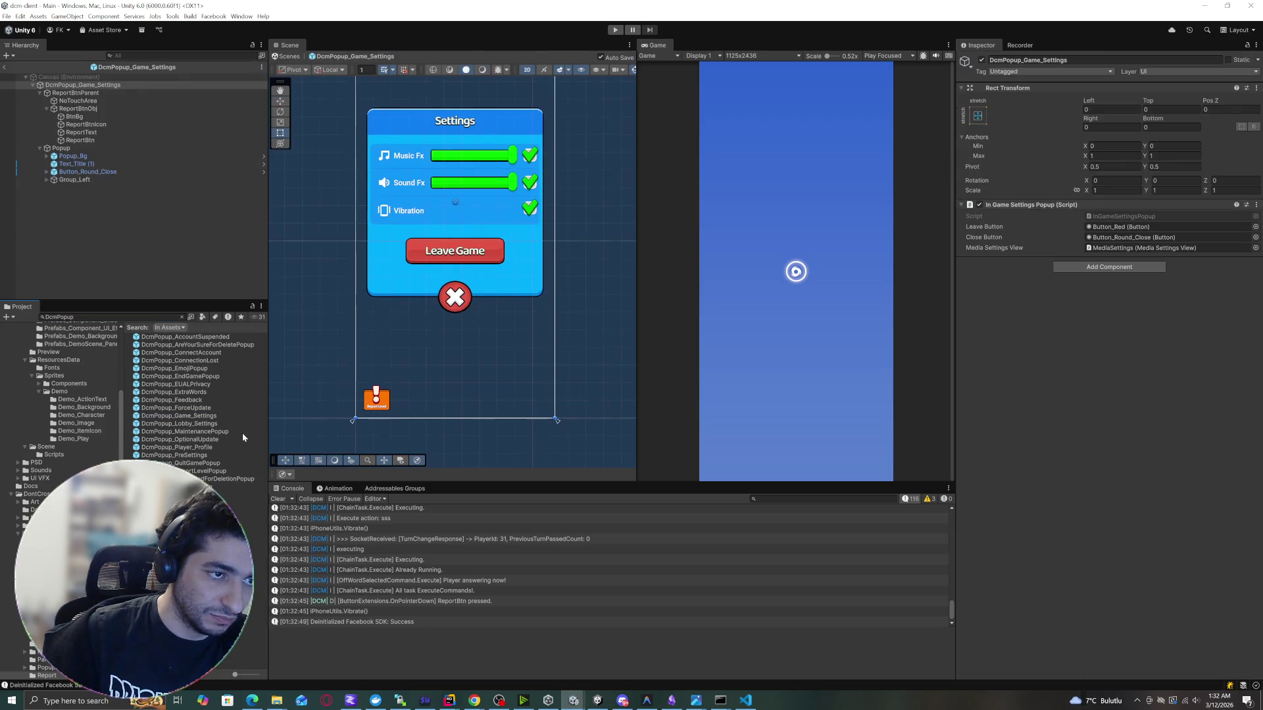
pyautogui.doubleClick(72, 133)
pyautogui.click(73, 140)
pyautogui.doubleClick(73, 140)
pyautogui.click(81, 132)
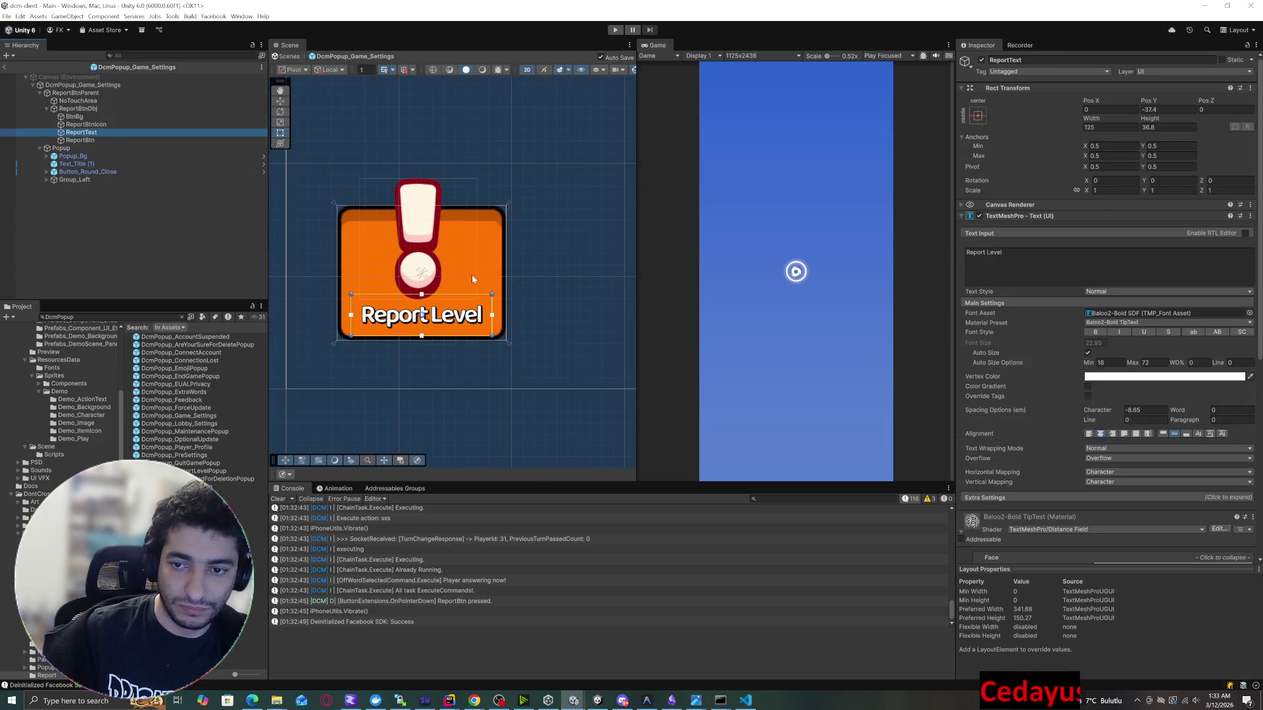
pyautogui.scroll(-3, 471, 274)
pyautogui.scroll(10, 472, 274)
pyautogui.scroll(-5, 458, 352)
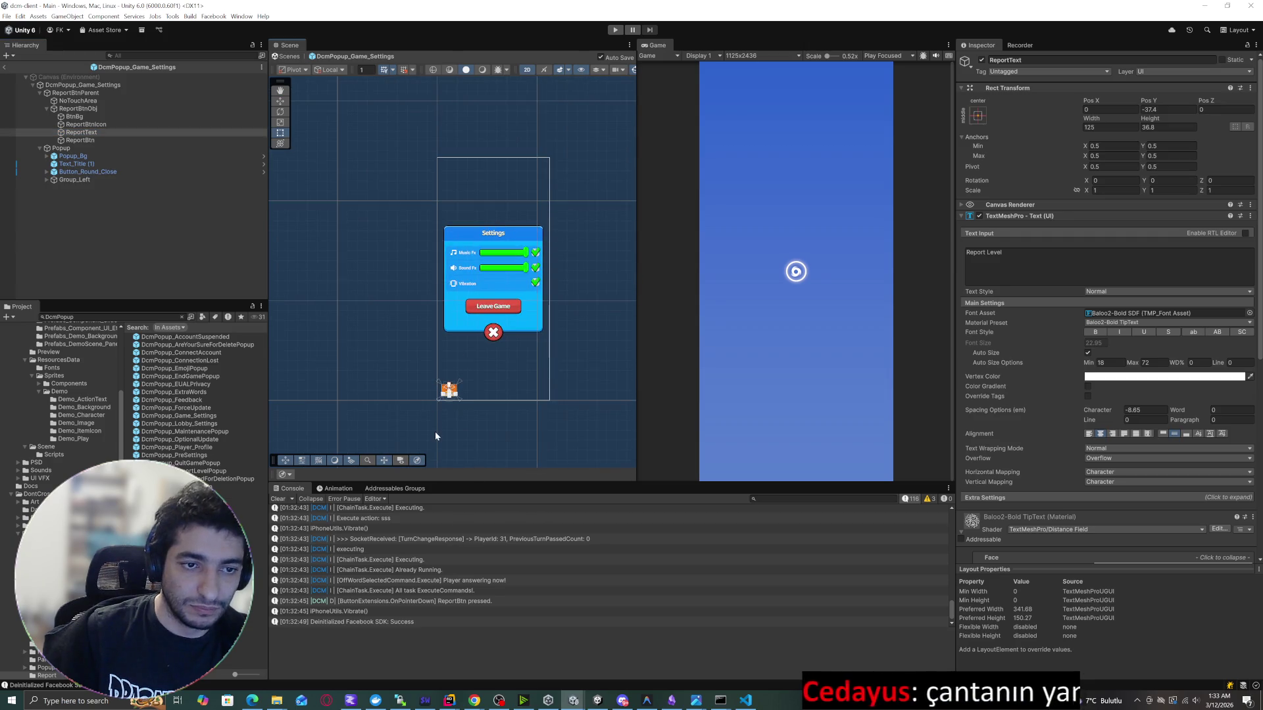
pyautogui.scroll(8, 435, 431)
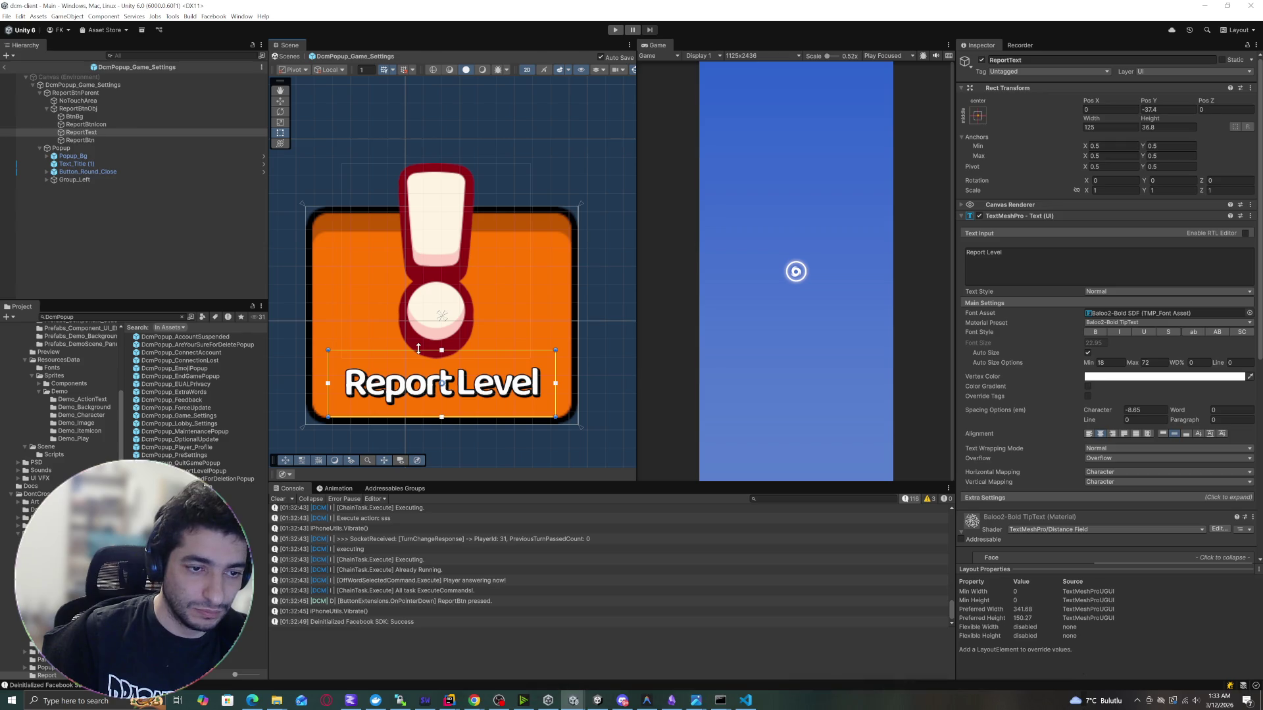
# Enlarge the ReportText rect by dragging its handles and set Pos X to 0.
pyautogui.moveTo(420, 349); pyautogui.dragTo(419, 338)
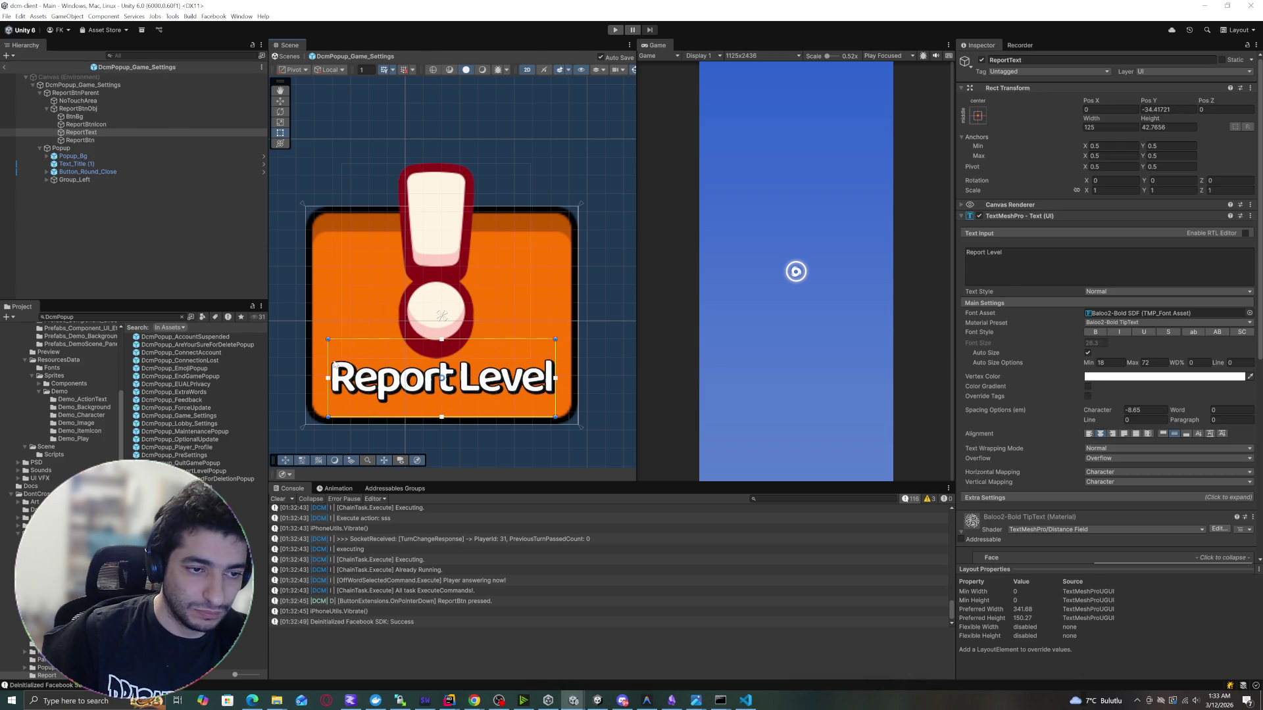
pyautogui.moveTo(327, 356); pyautogui.dragTo(321, 356)
pyautogui.moveTo(555, 360); pyautogui.dragTo(561, 359)
pyautogui.click(1117, 107)
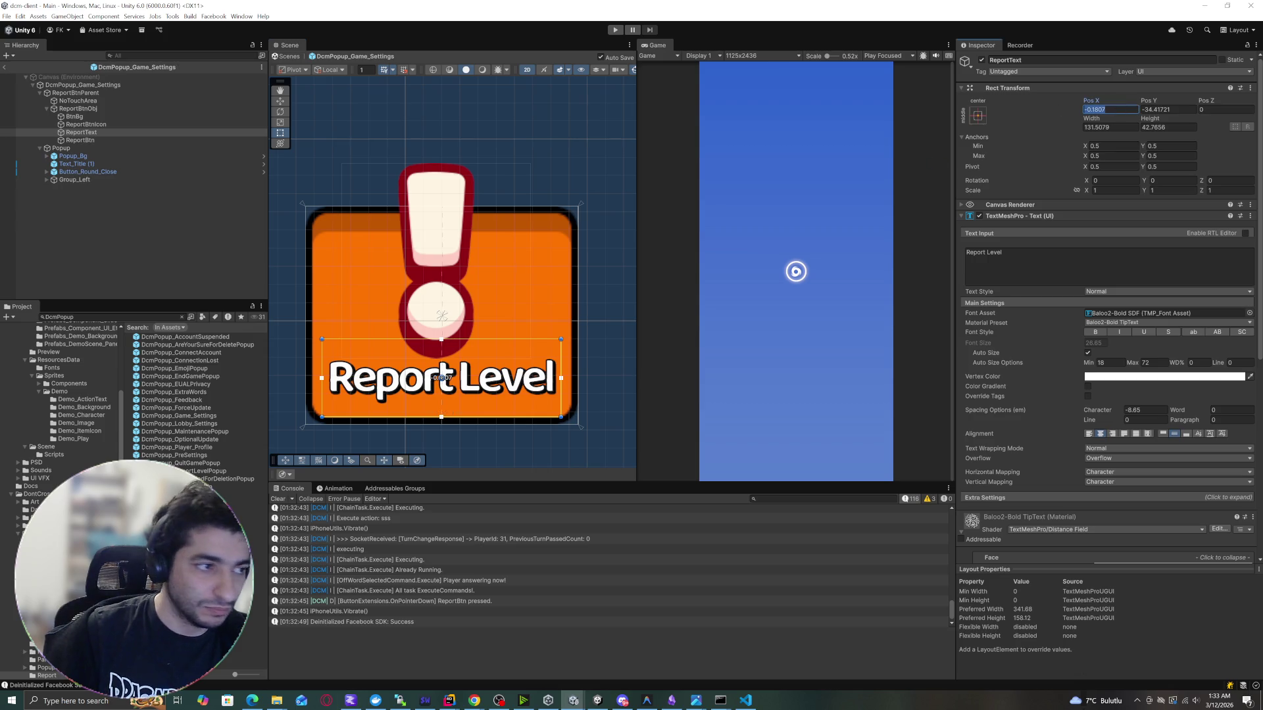
pyautogui.write('0')
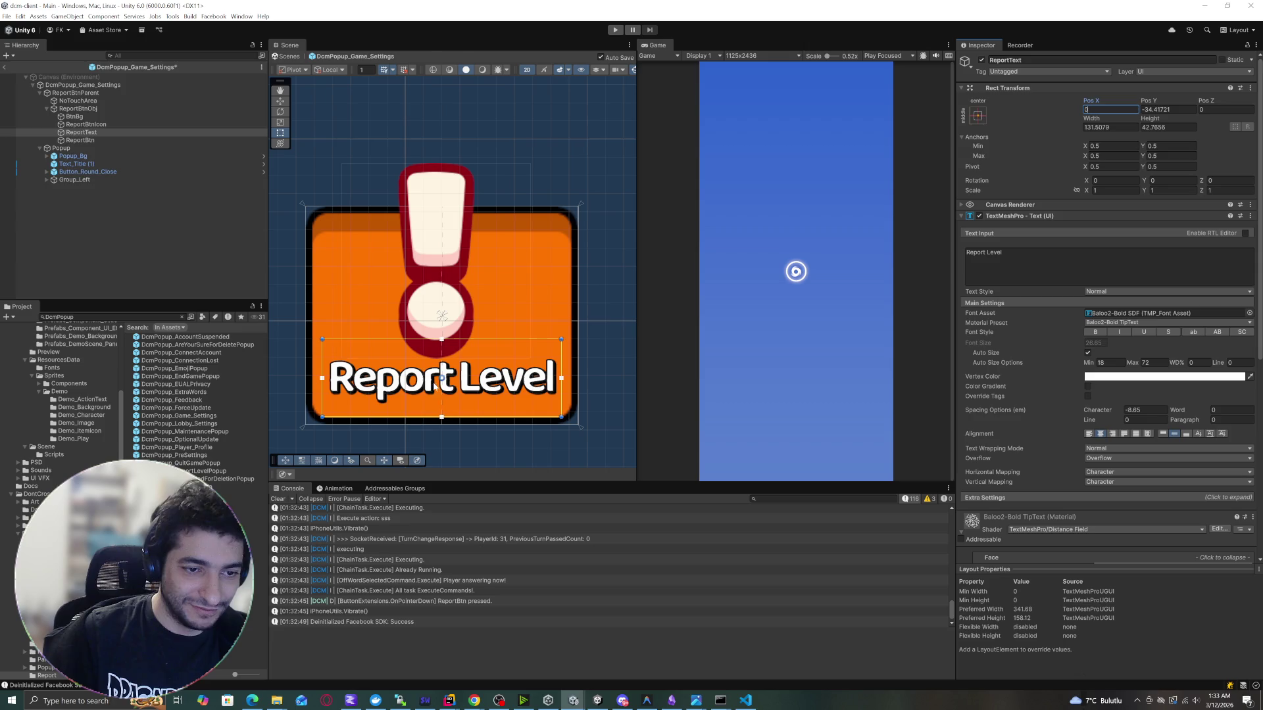
pyautogui.hotkey('ctrl', 'z')
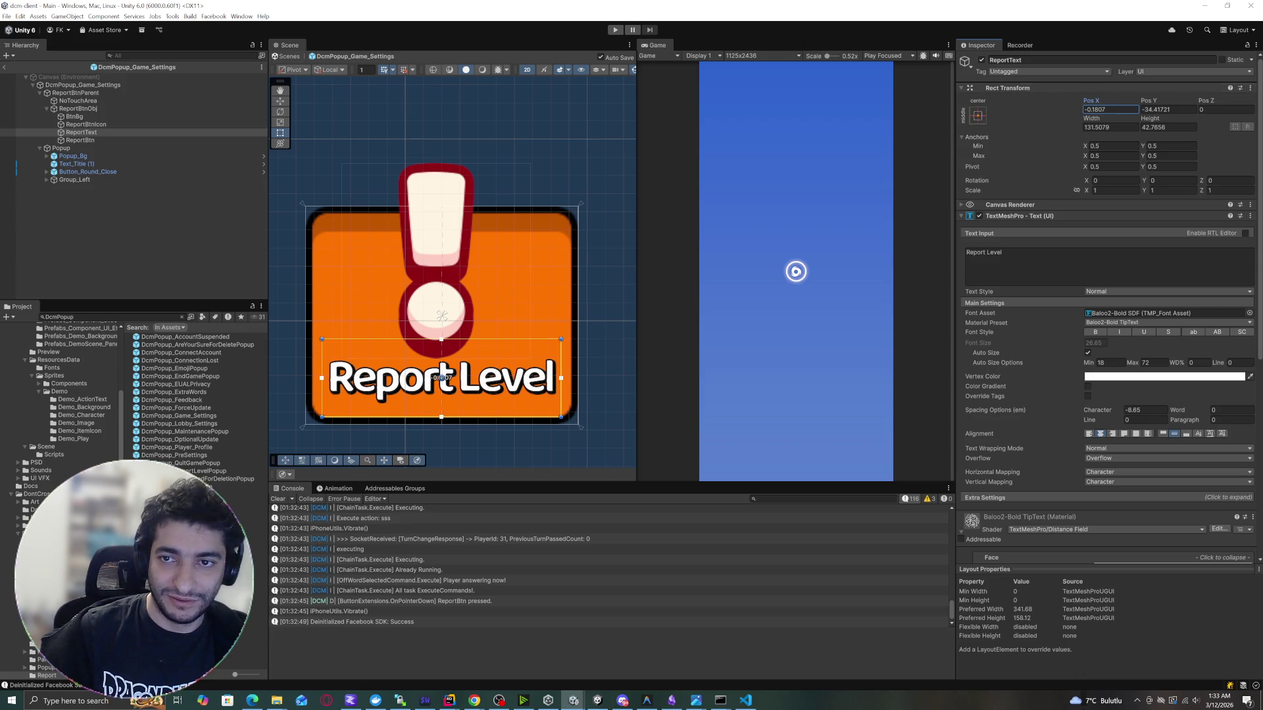
pyautogui.write('0')
pyautogui.press('Tab')
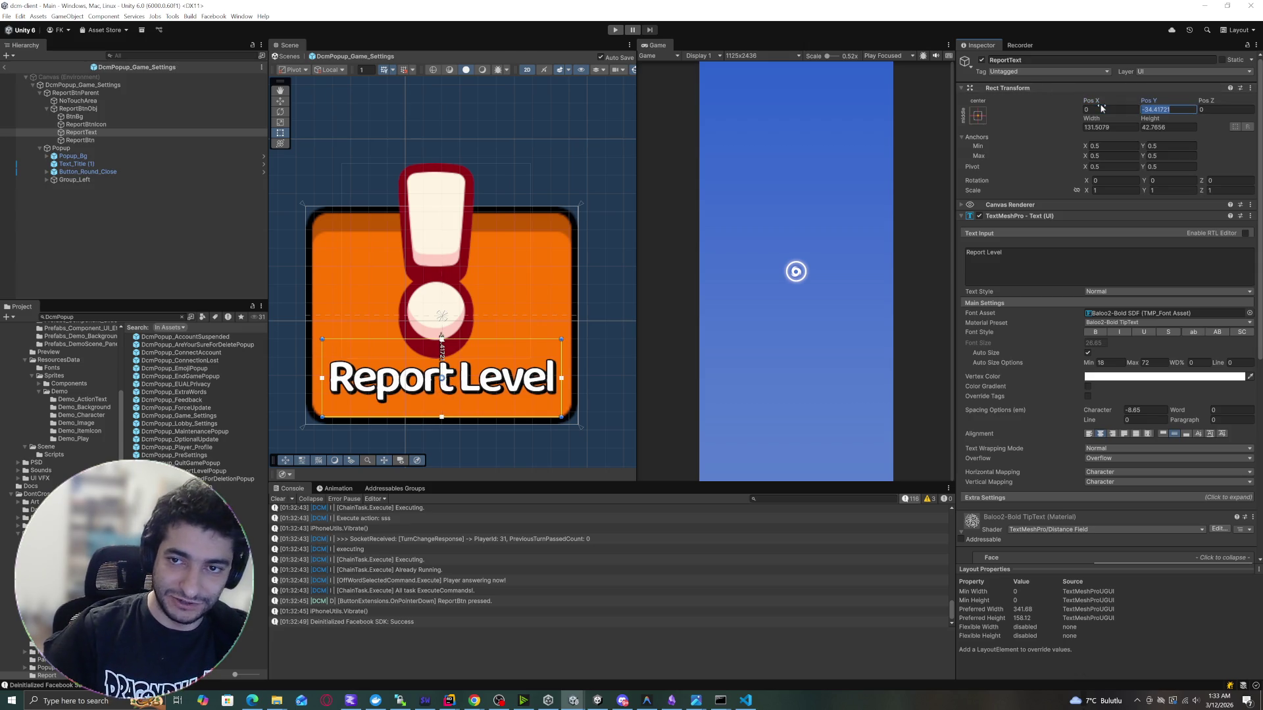
# Lower ReportText to Pos Y -37.9 and set its Height to 50.
pyautogui.scroll(-2, 510, 306)
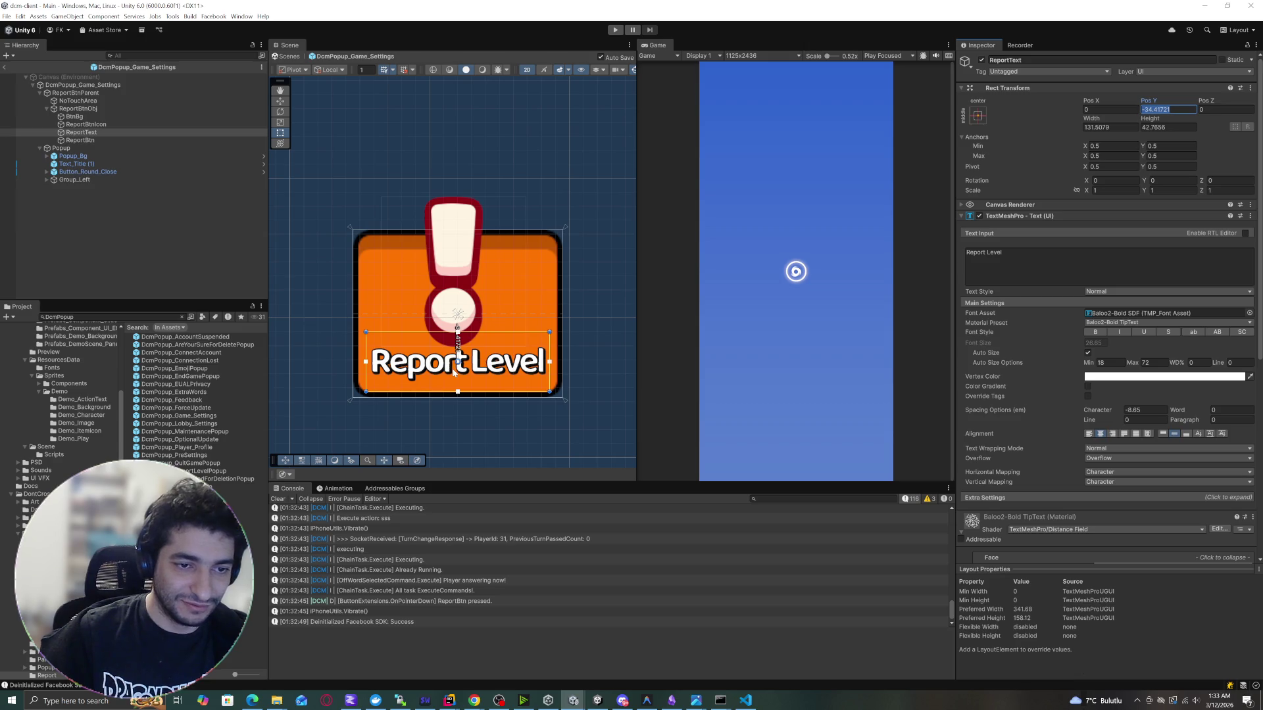
pyautogui.moveTo(1150, 103); pyautogui.dragTo(1091, 112)
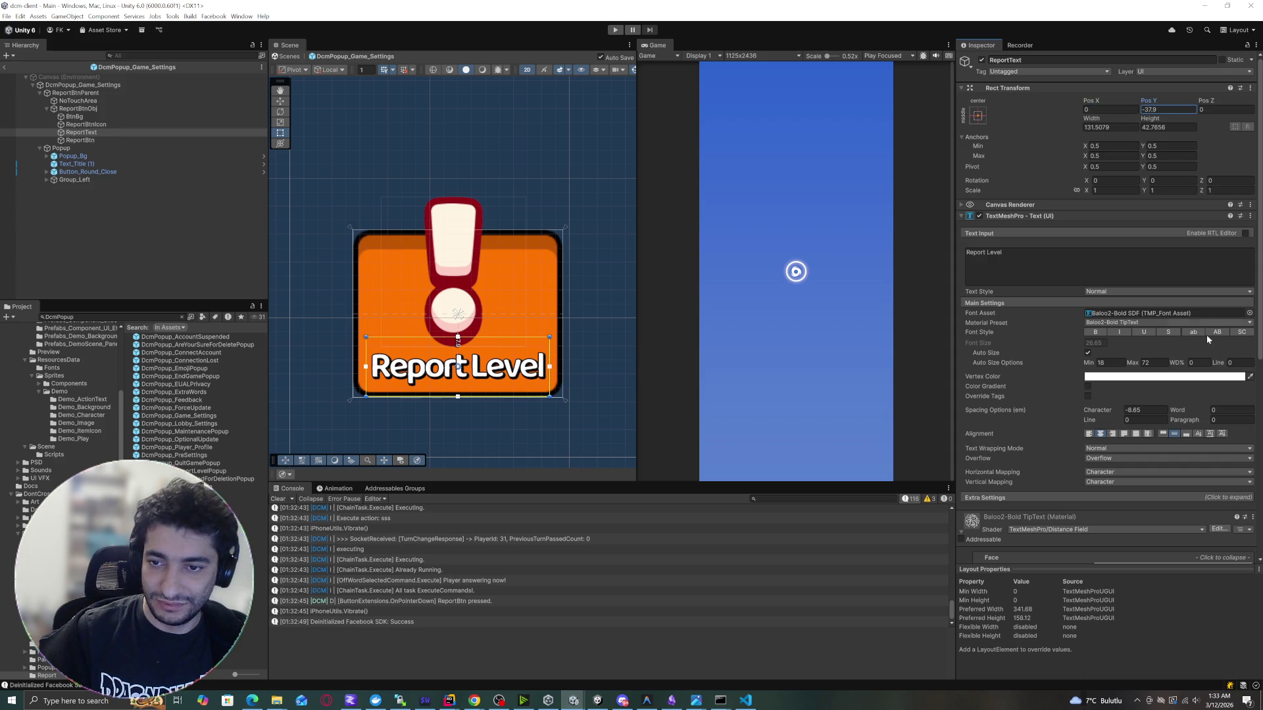
pyautogui.click(1152, 125)
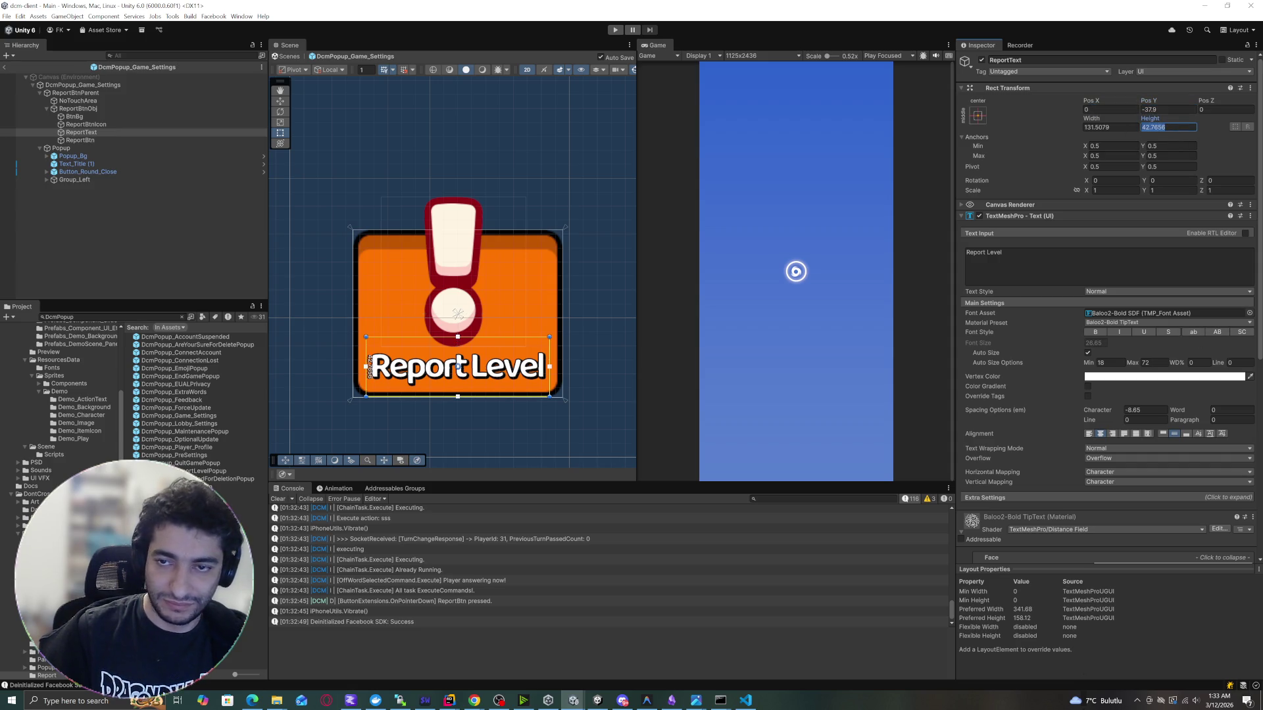
pyautogui.write('50')
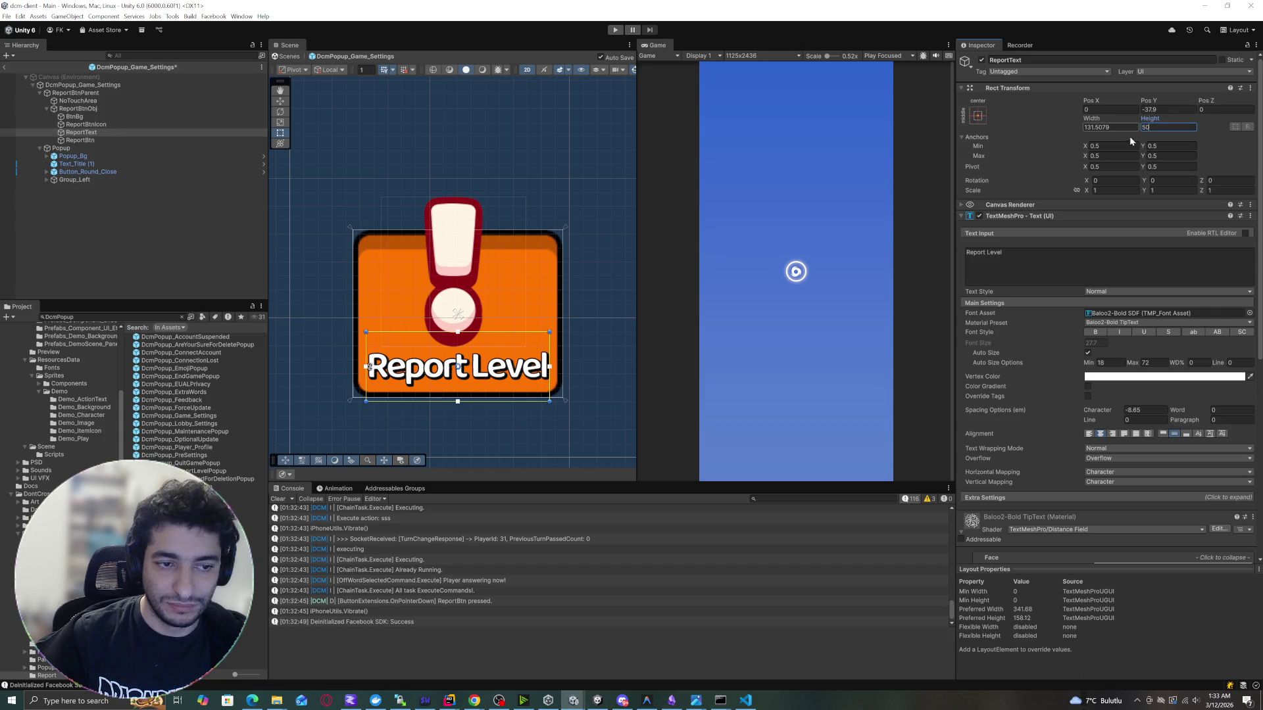
pyautogui.click(57, 271)
pyautogui.scroll(-10, 322, 314)
pyautogui.scroll(-5, 431, 224)
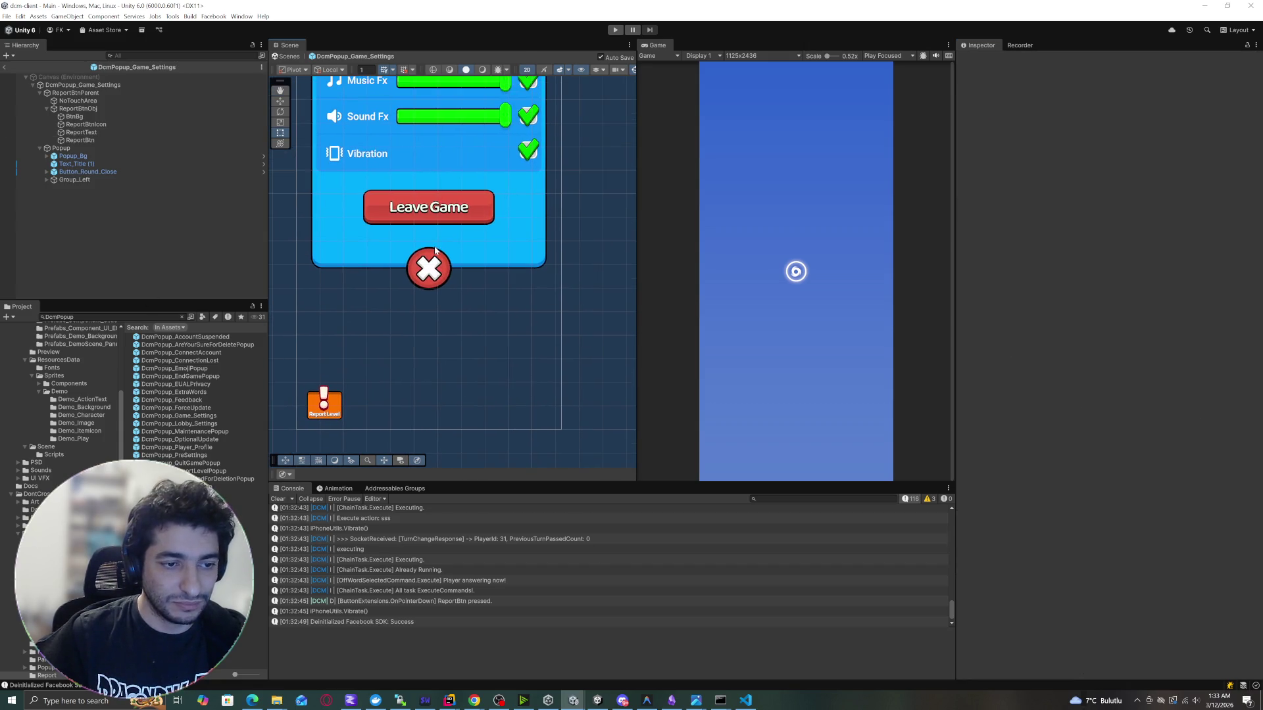
# Exit the DcmPopup_Game_Settings prefab back to the Main scene.
pyautogui.scroll(3, 430, 283)
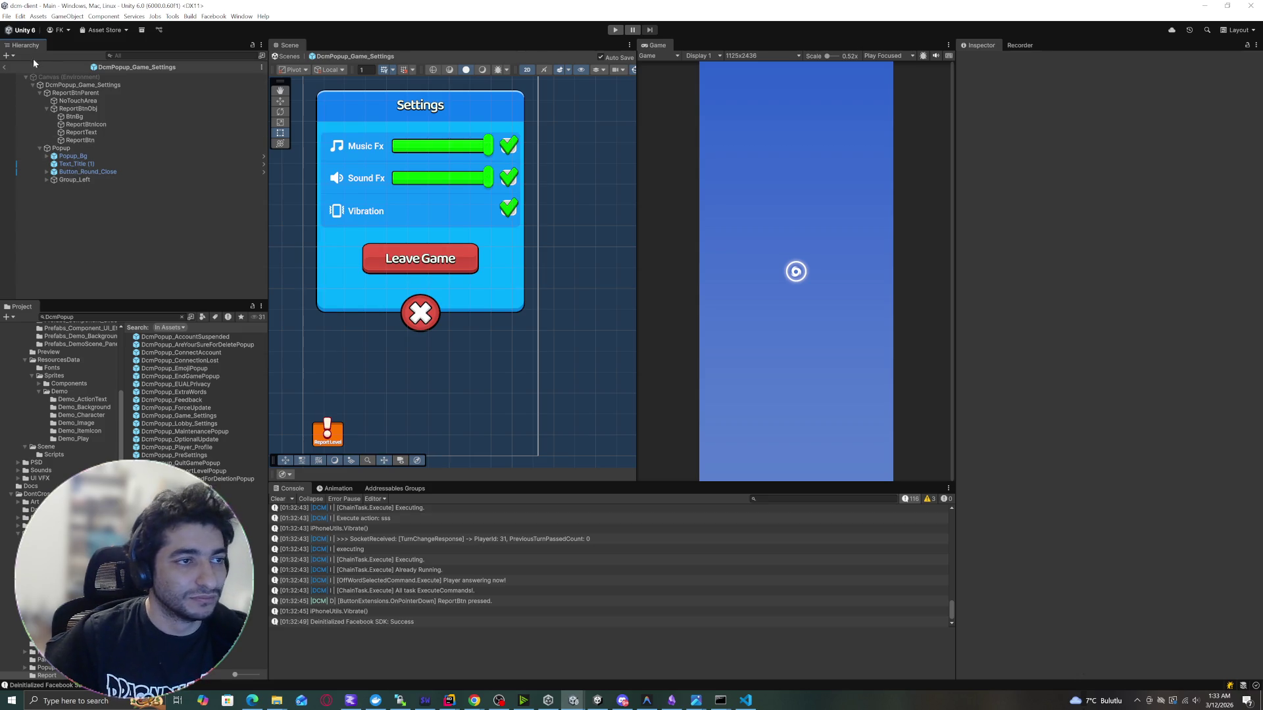
pyautogui.click(6, 69)
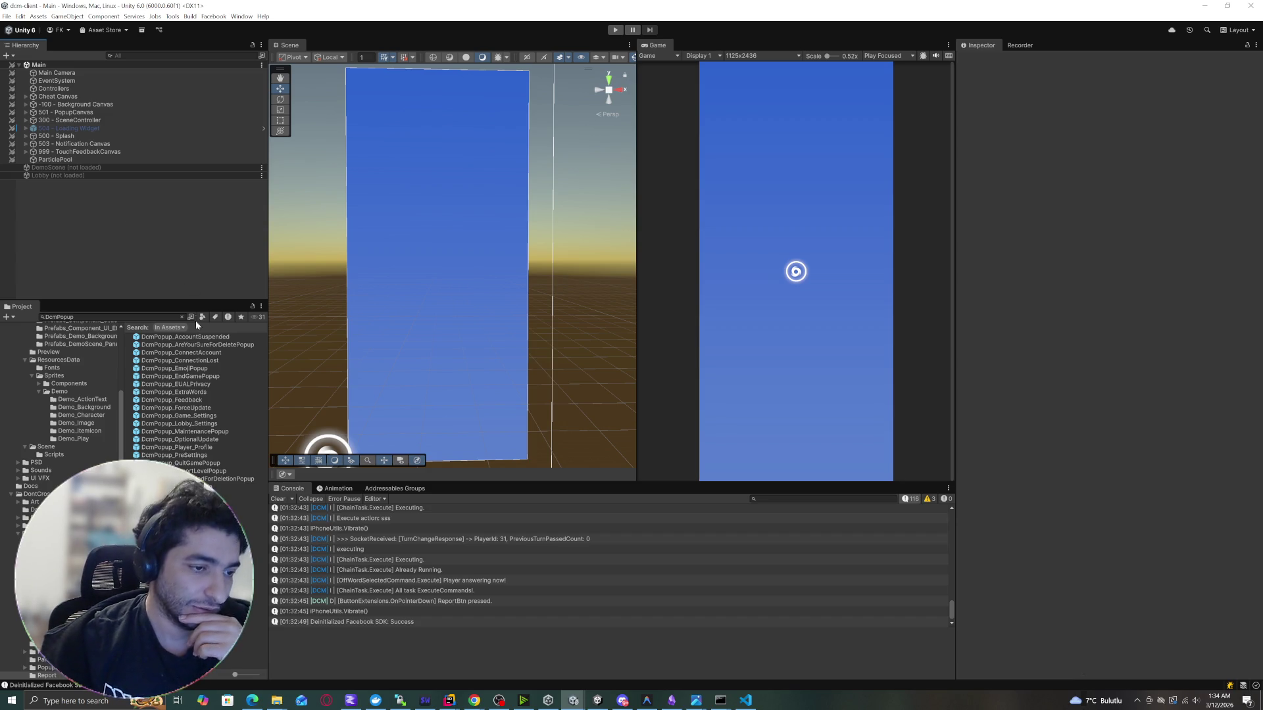
# Browse several popup prefabs, then open DcmPopup_ReportLevelPopup in prefab mode.
pyautogui.doubleClick(191, 447)
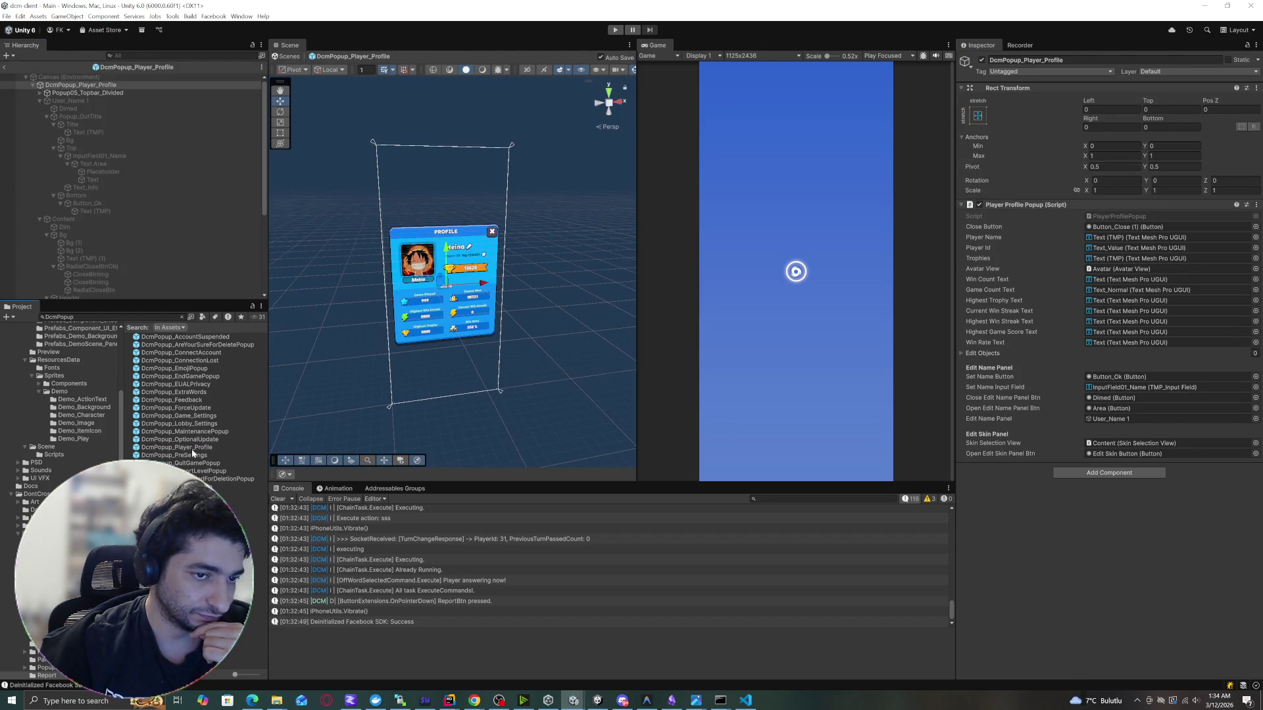
pyautogui.doubleClick(177, 416)
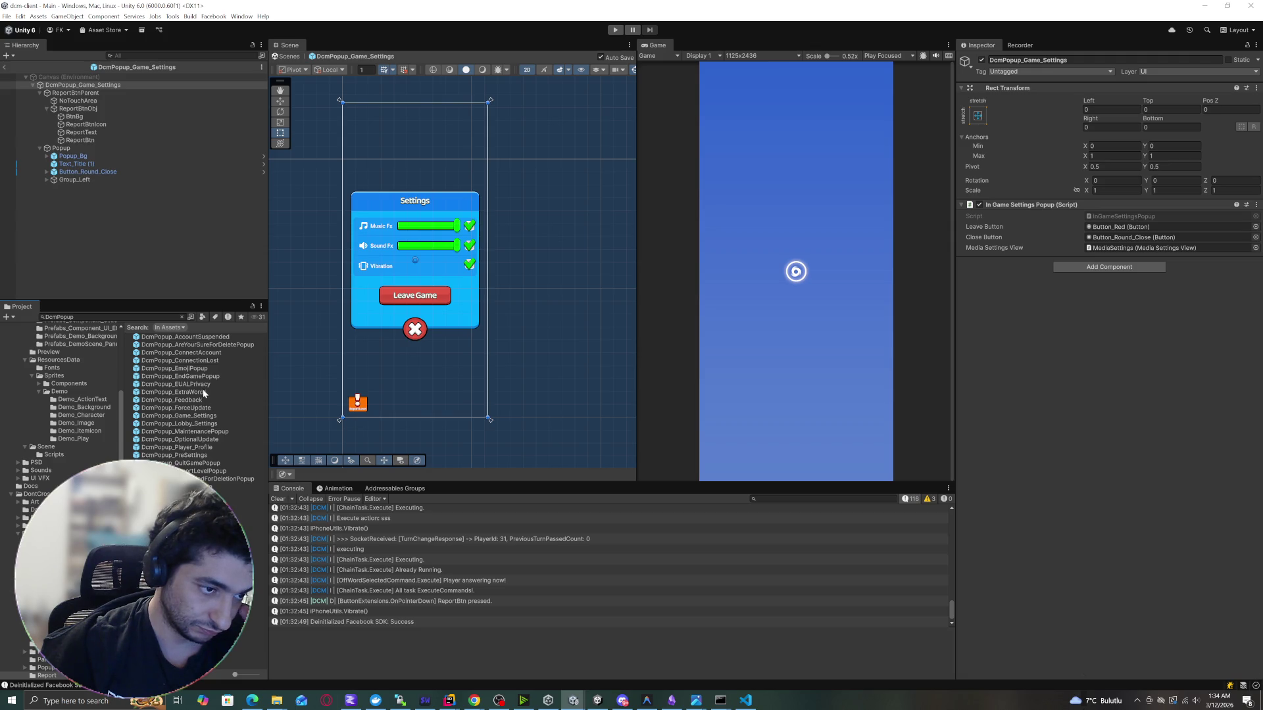
pyautogui.doubleClick(195, 432)
pyautogui.click(194, 447)
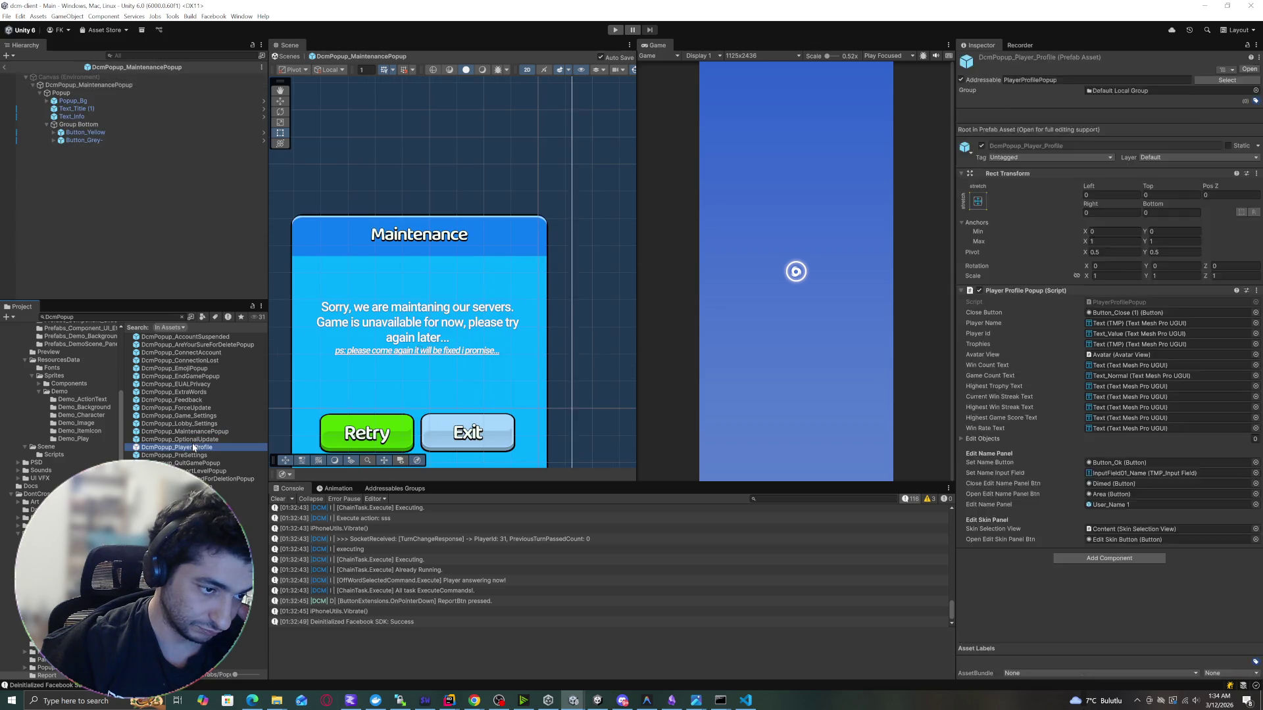
pyautogui.doubleClick(194, 447)
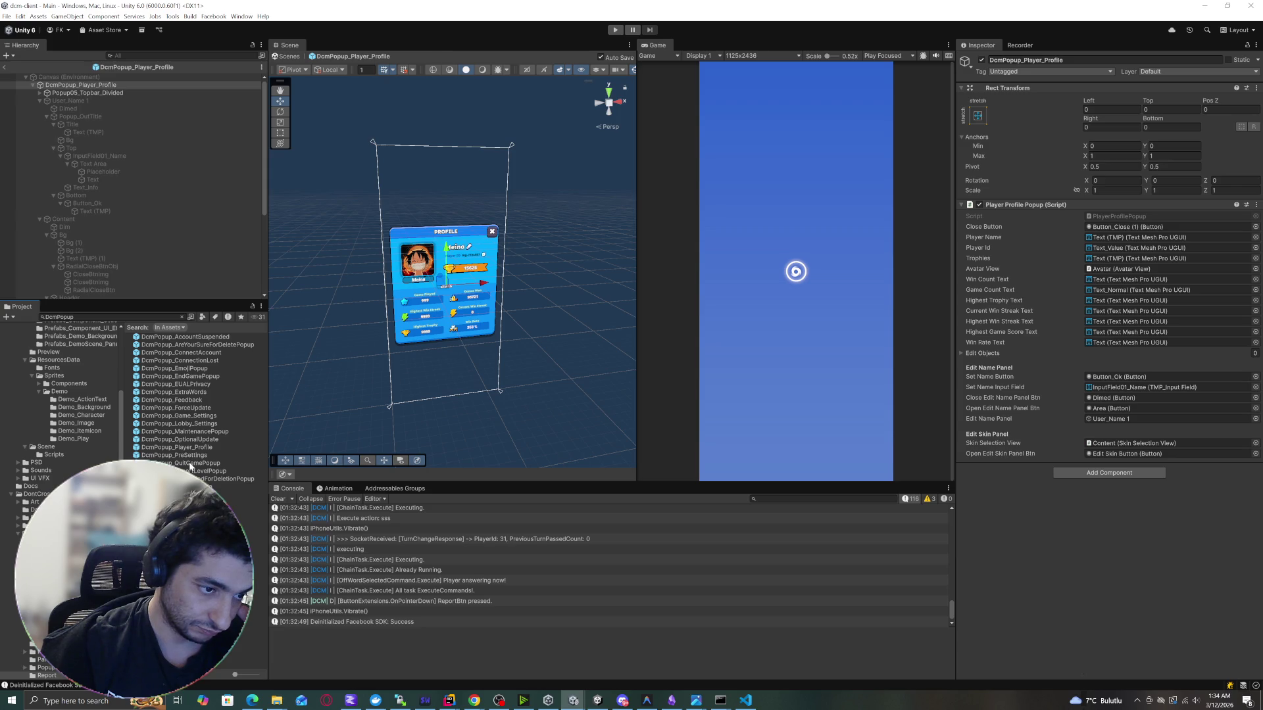
pyautogui.doubleClick(191, 463)
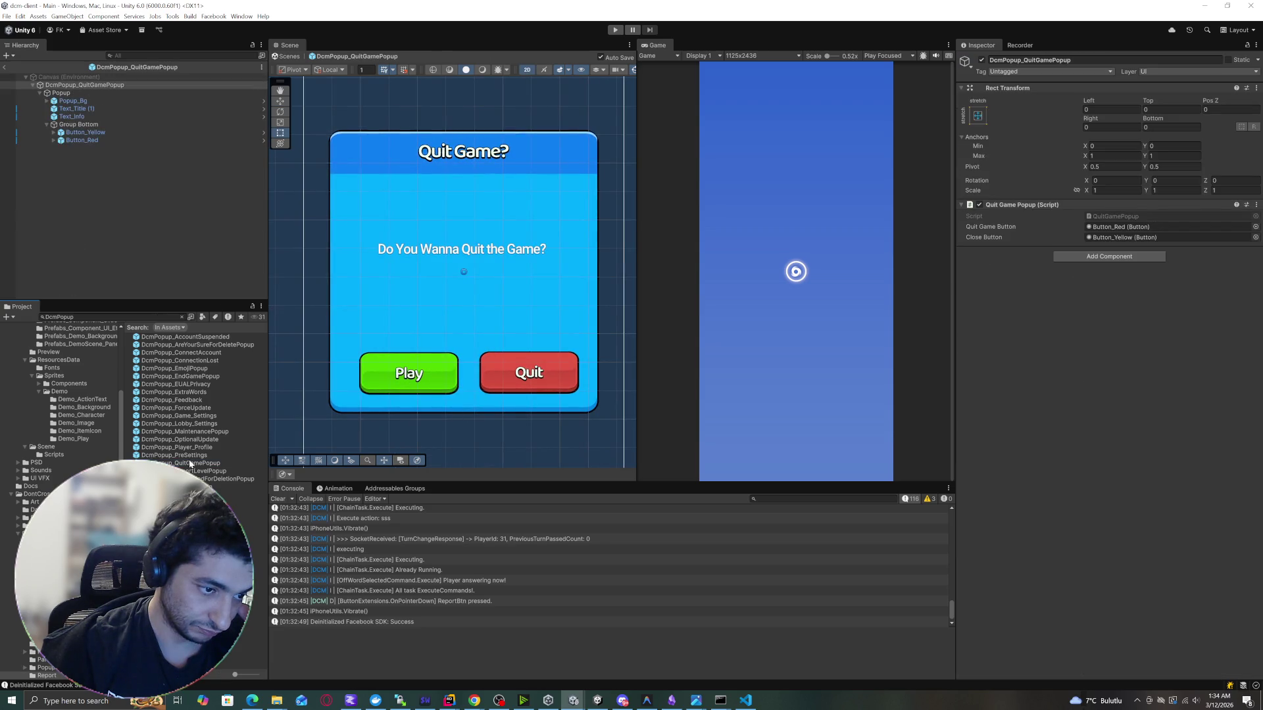
pyautogui.doubleClick(191, 471)
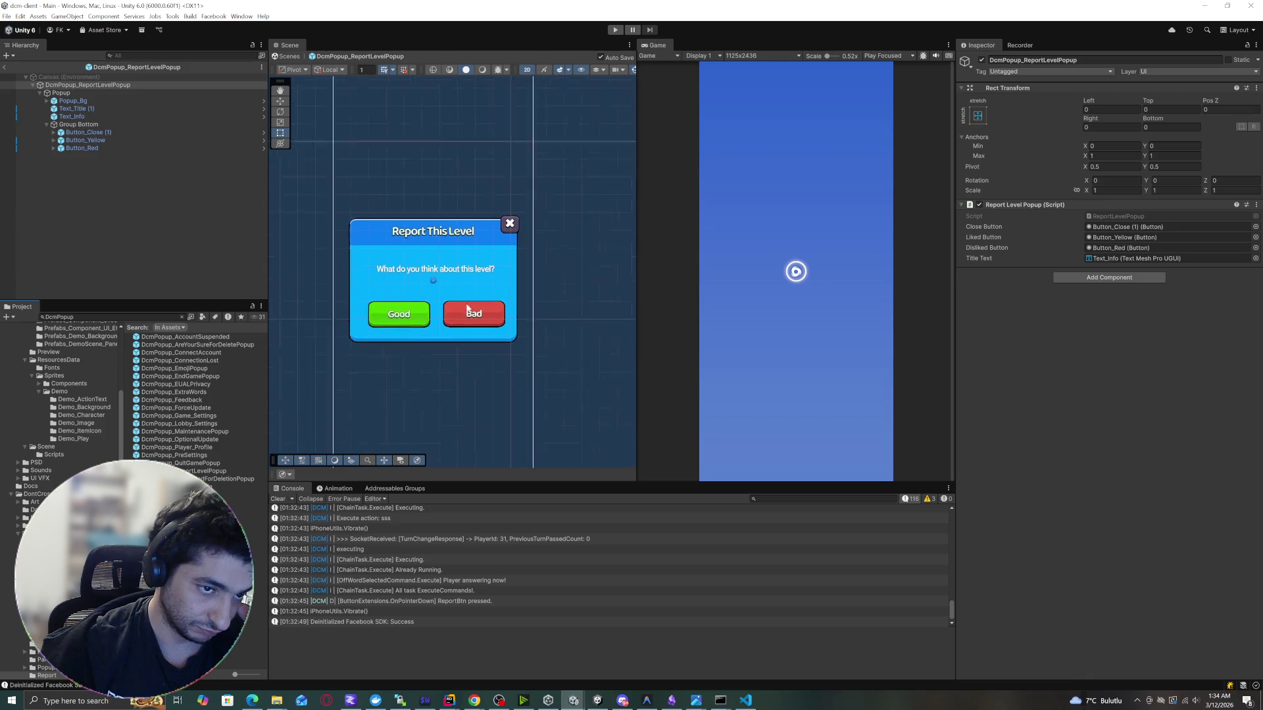
pyautogui.click(159, 217)
pyautogui.scroll(4, 421, 305)
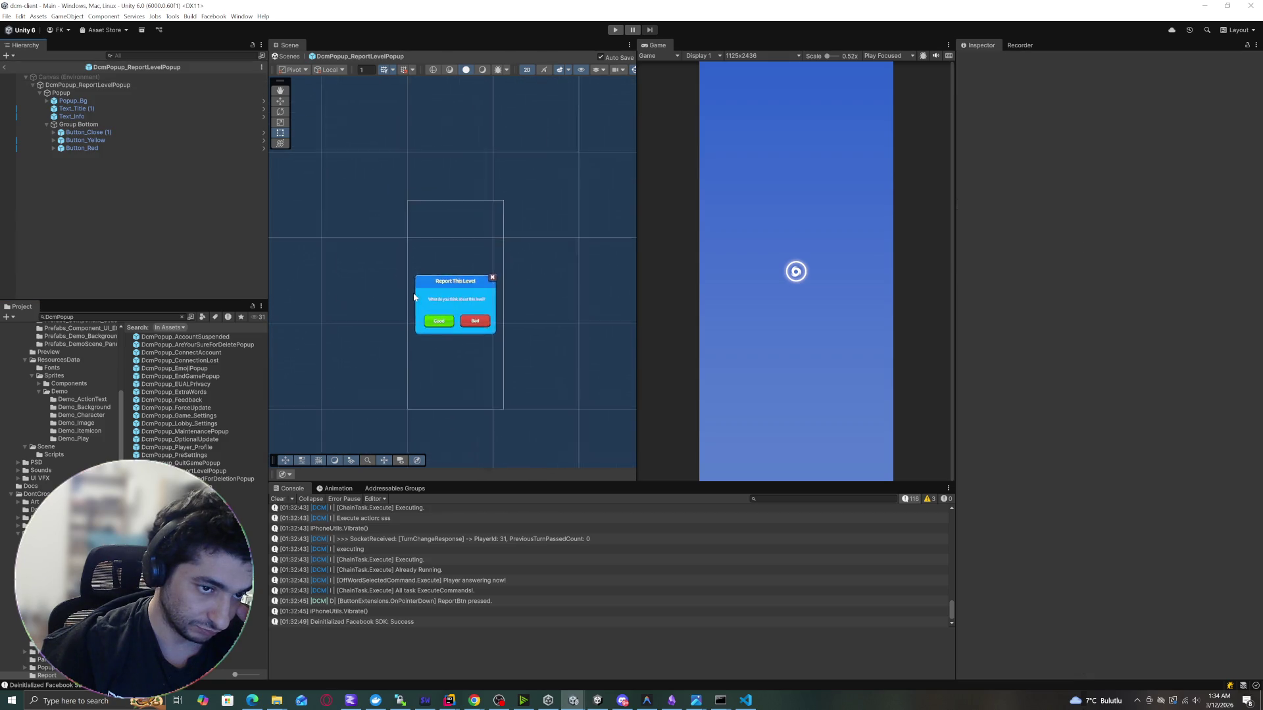
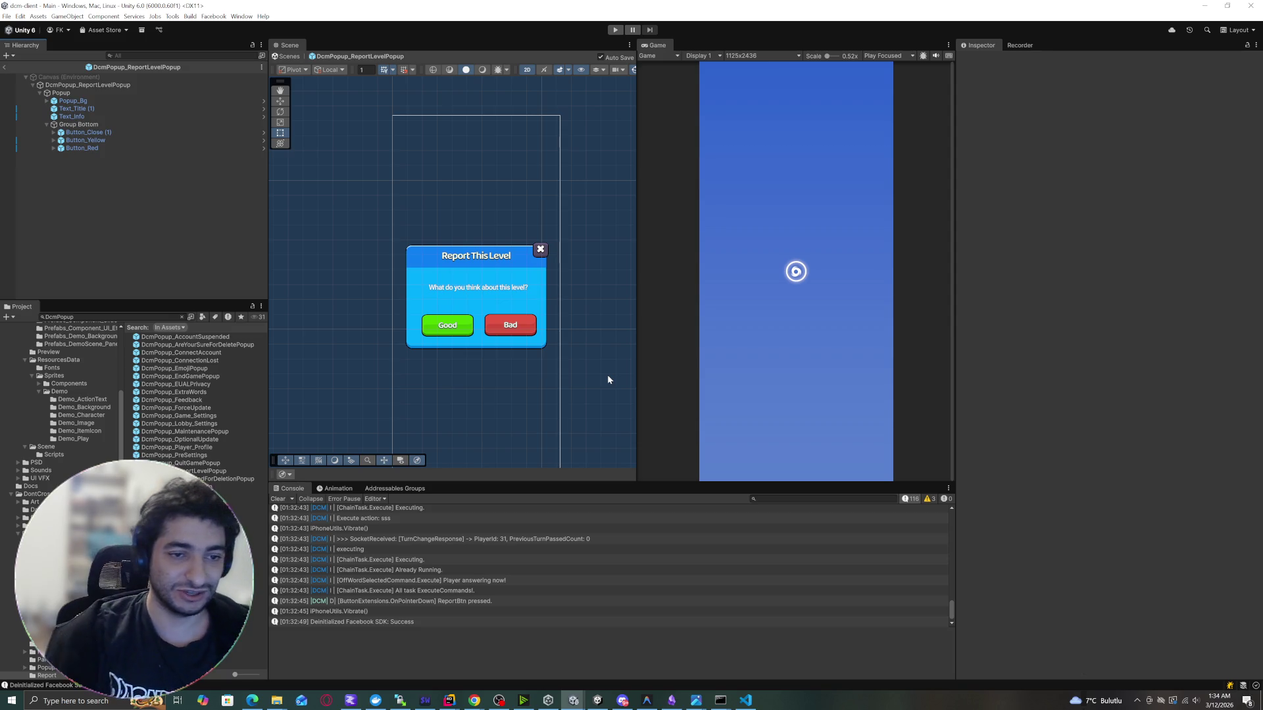
# Exit Prefab Mode back to the Main scene and bring the dcm-client Rider window forward.
pyautogui.click(5, 68)
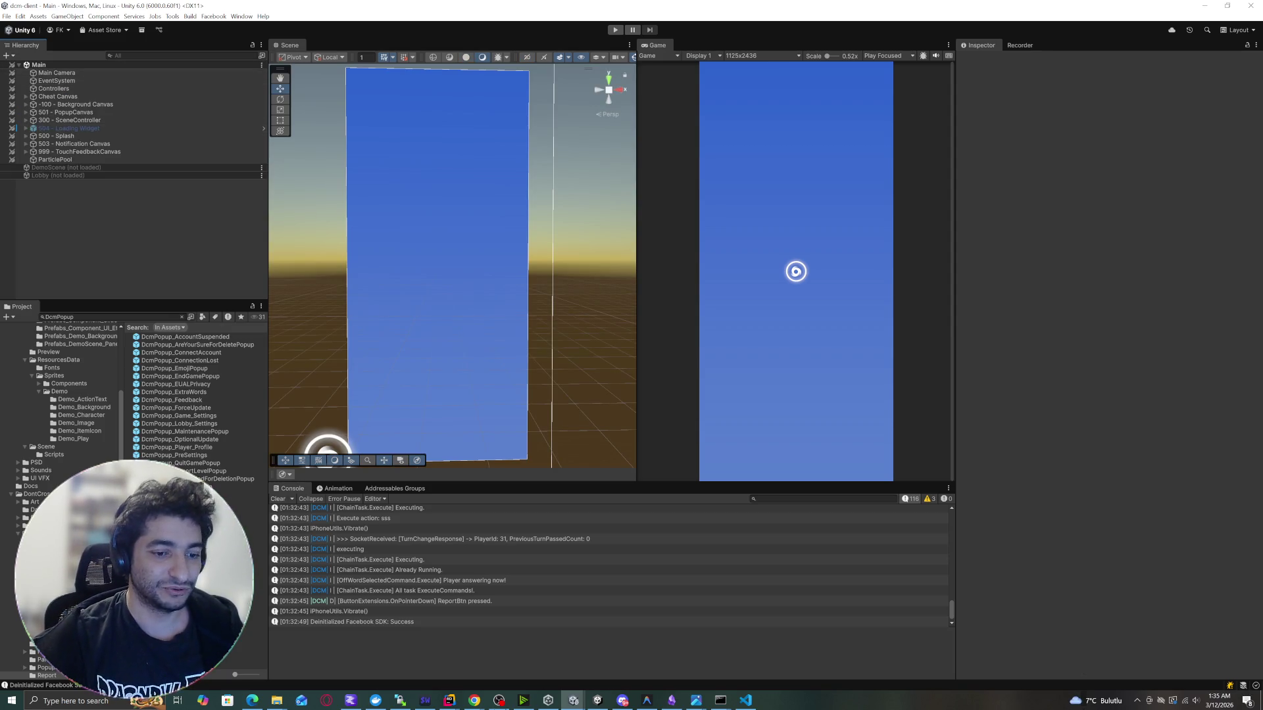
pyautogui.moveTo(449, 701)
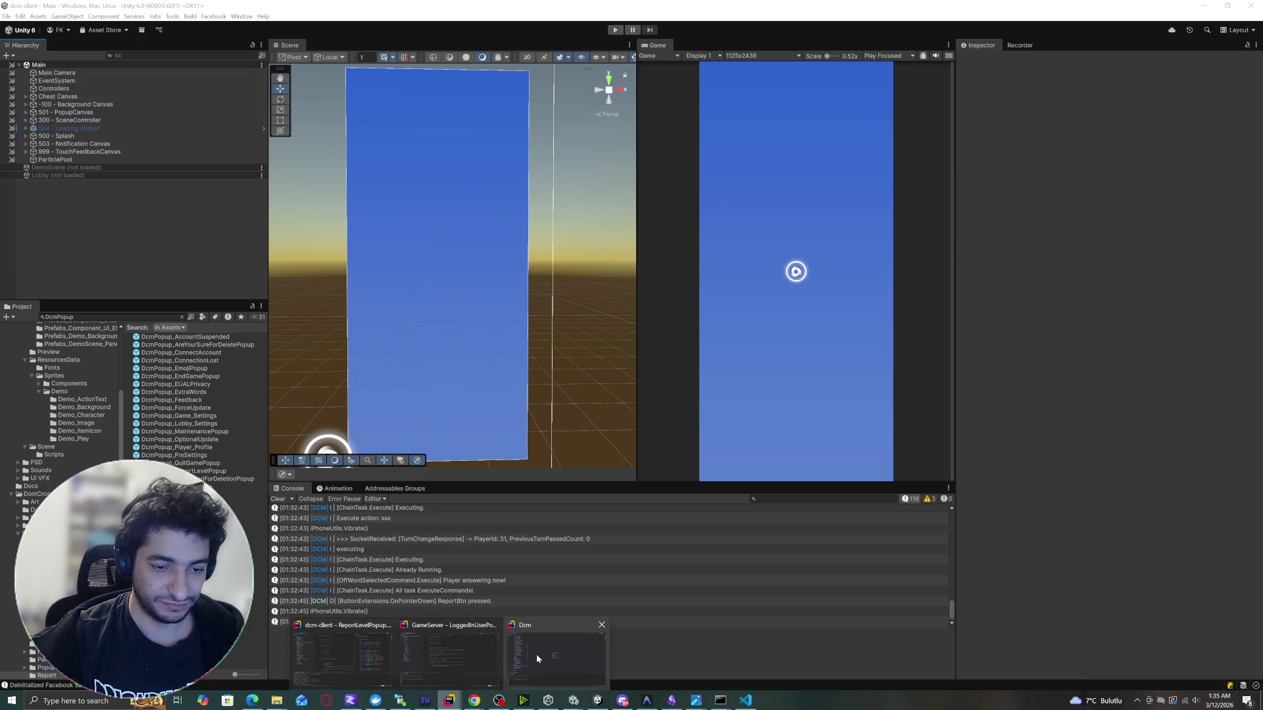
pyautogui.click(320, 655)
# In the Rider terminal, check git status and stage all changes with git add.
pyautogui.click(635, 645)
pyautogui.write('git status')
pyautogui.press('Return')
pyautogui.write('git add .')
pyautogui.press('Return')
# Commit with message 'report level popup implemented!' and push to origin dev.
pyautogui.write('git commit -m "report level popup implemented!"')
pyautogui.press('Return')
pyautogui.write('git push origin dev')
pyautogui.press('Return')
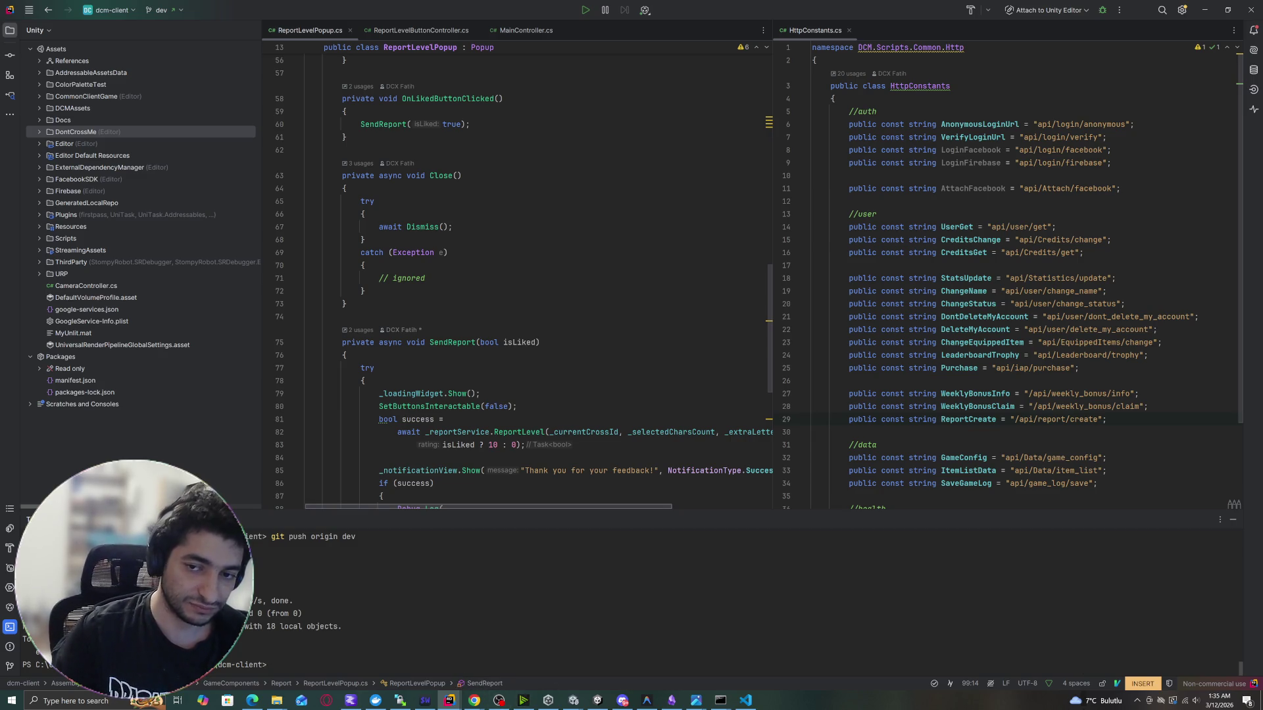
# Scroll through the code and put the caret on the Close() call line.
pyautogui.scroll(-10, 517, 277)
pyautogui.scroll(20, 516, 276)
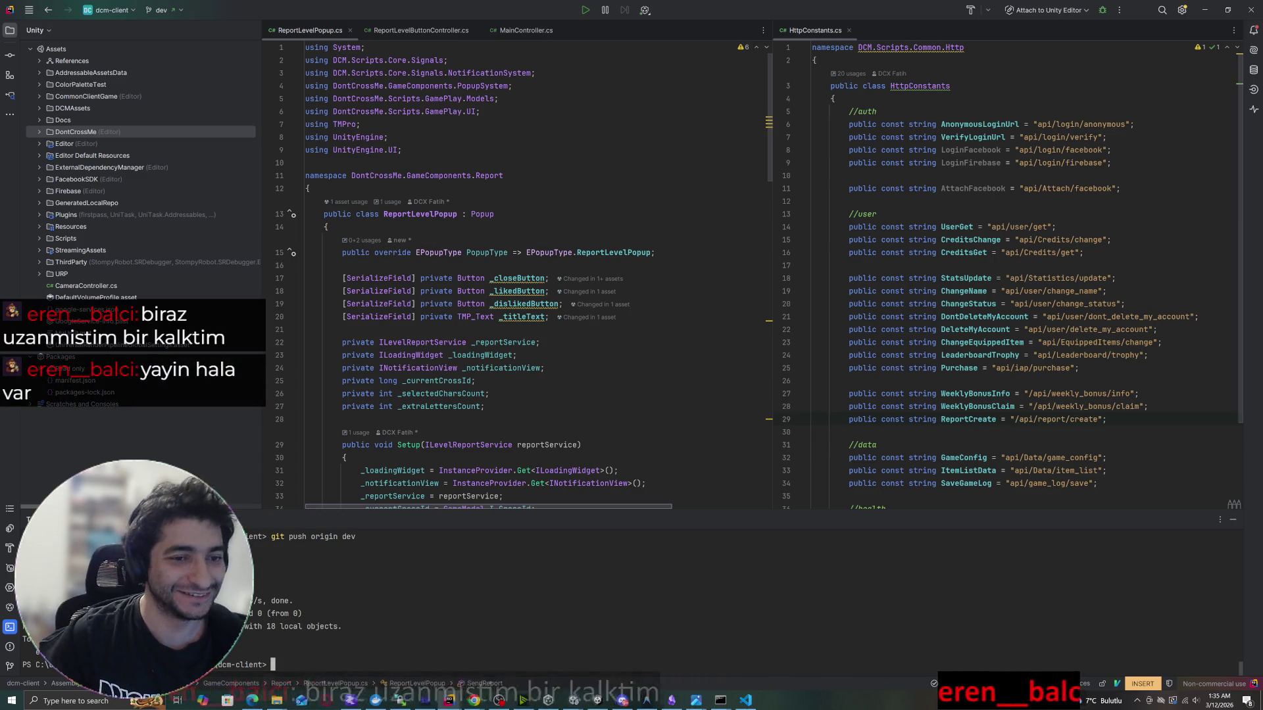
pyautogui.scroll(-10, 513, 276)
pyautogui.scroll(-8, 513, 276)
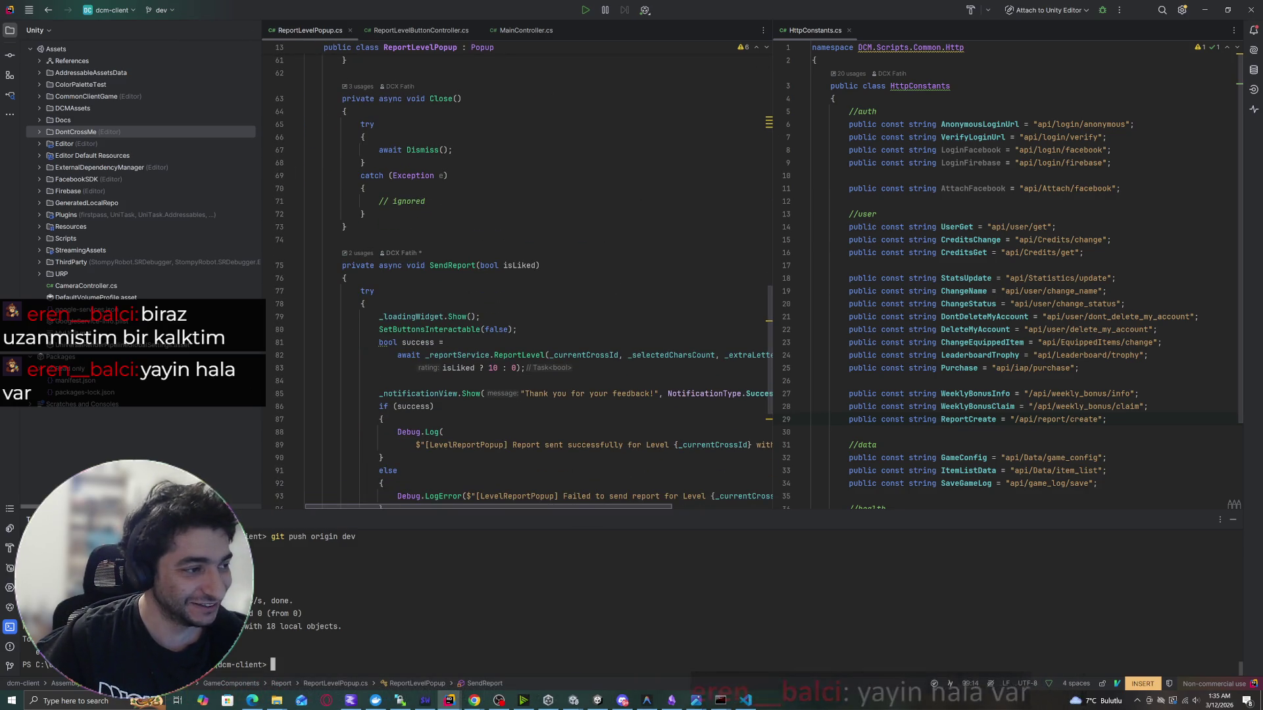
pyautogui.scroll(-6, 513, 276)
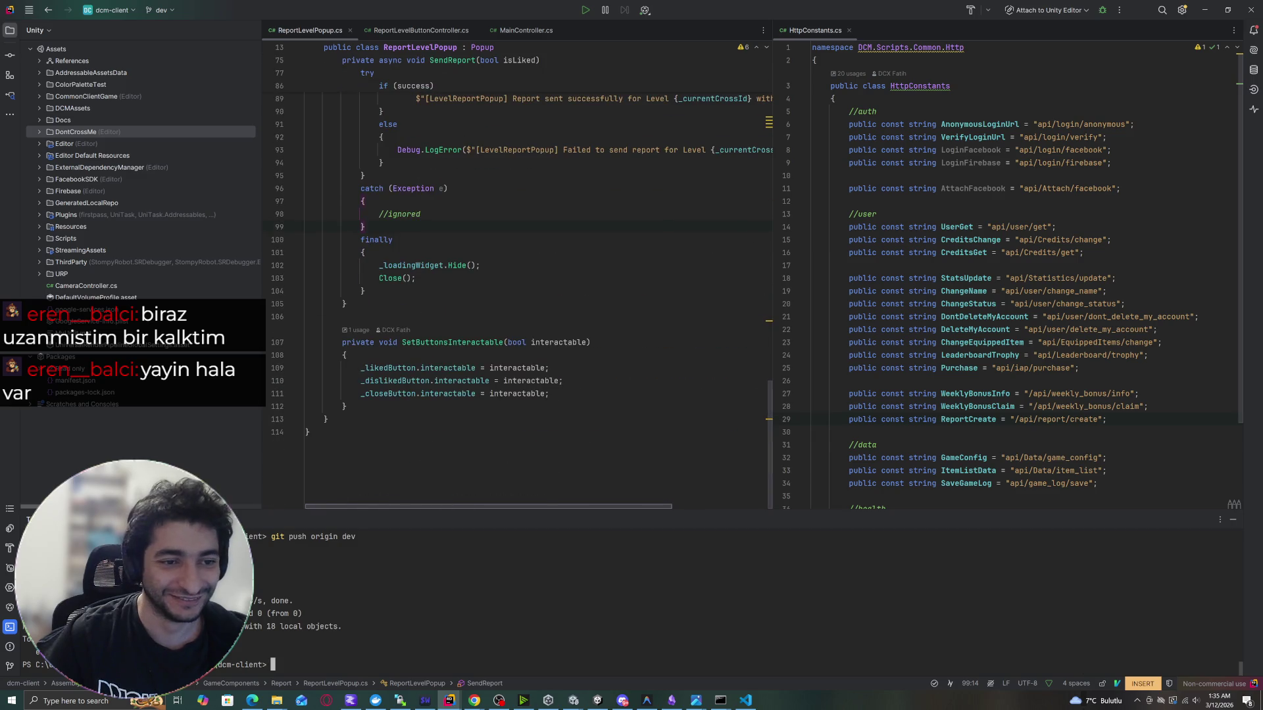
pyautogui.click(461, 278)
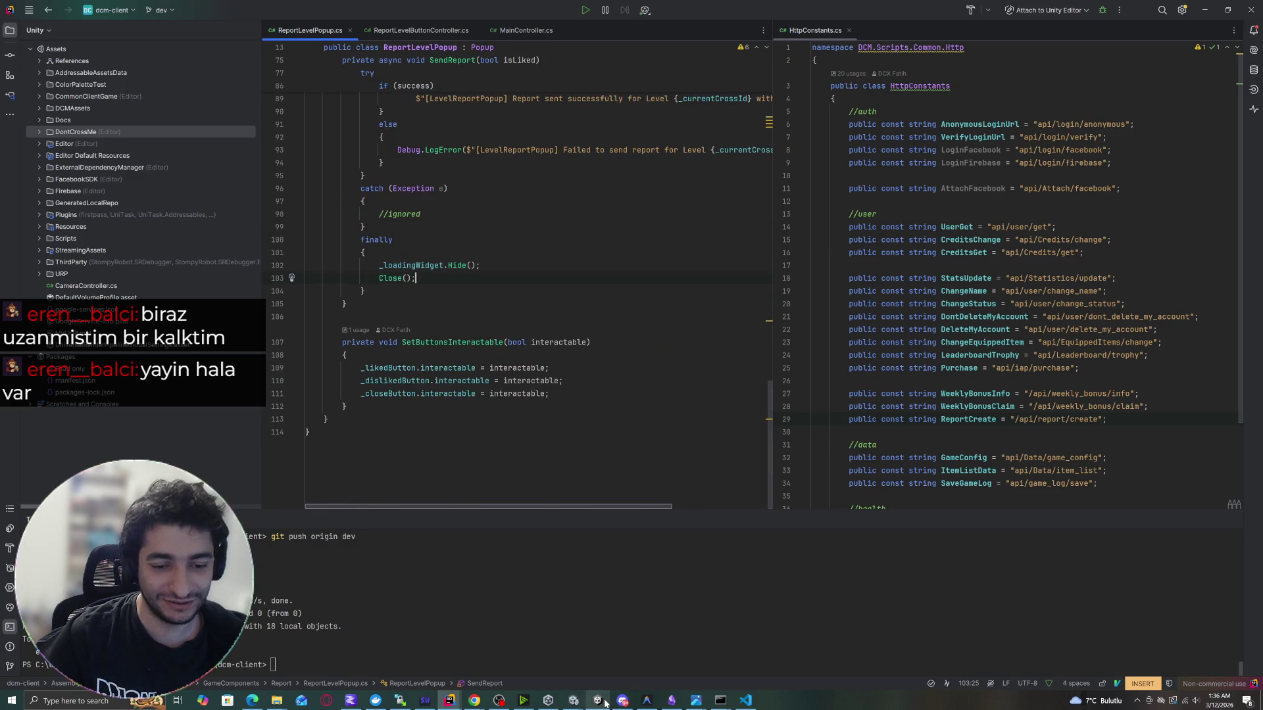
# Switch to Unity and minimise the dcm-client window so the DontCrossMe project shows.
pyautogui.click(597, 700)
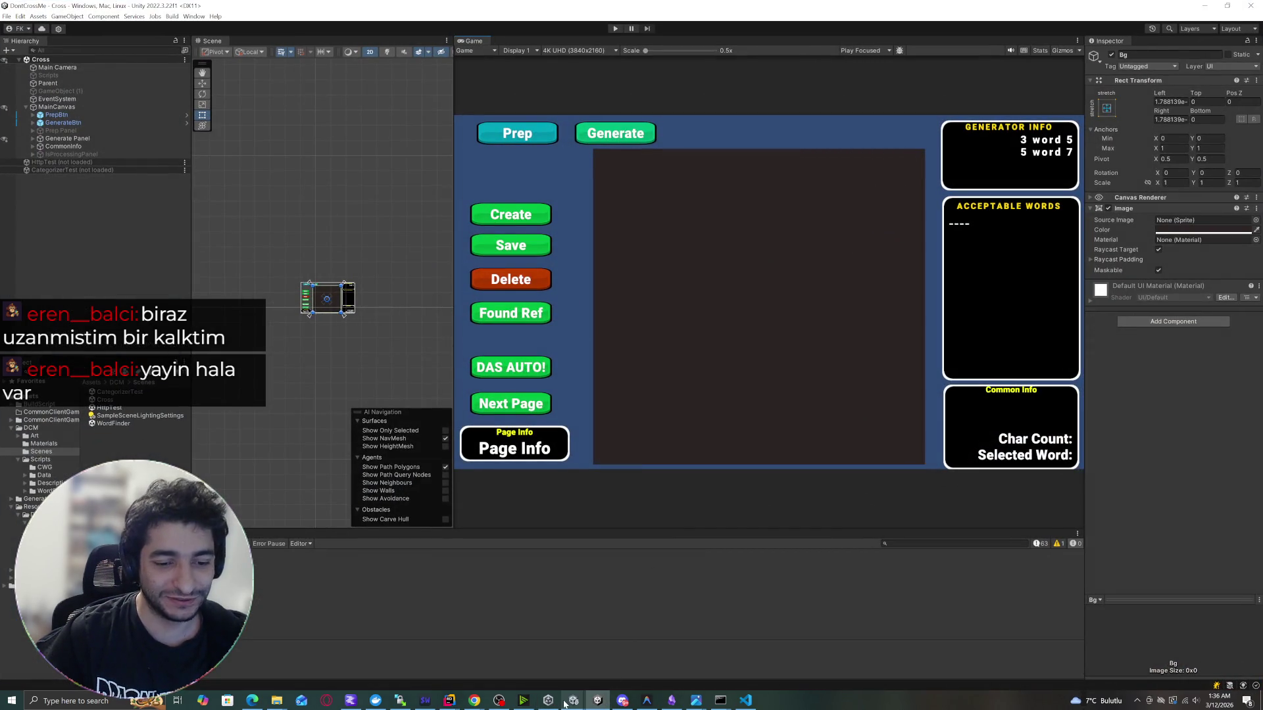
pyautogui.moveTo(573, 699)
pyautogui.click(632, 658)
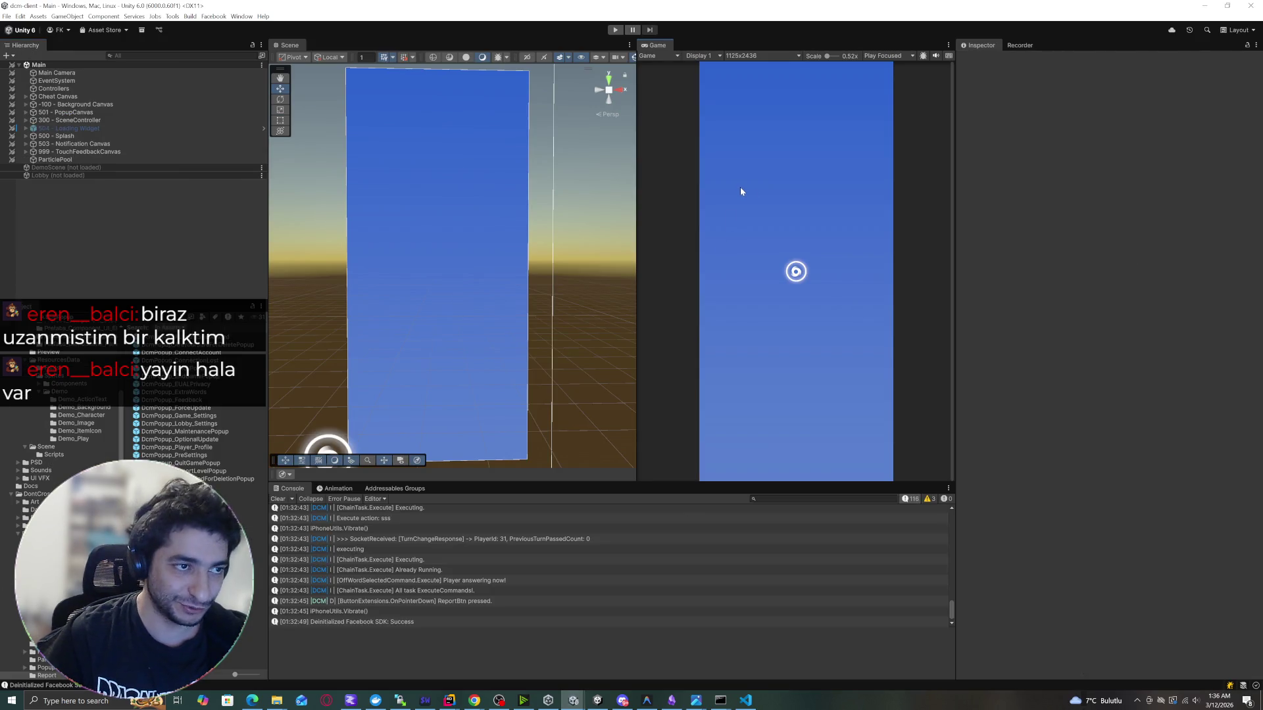
pyautogui.click(1205, 5)
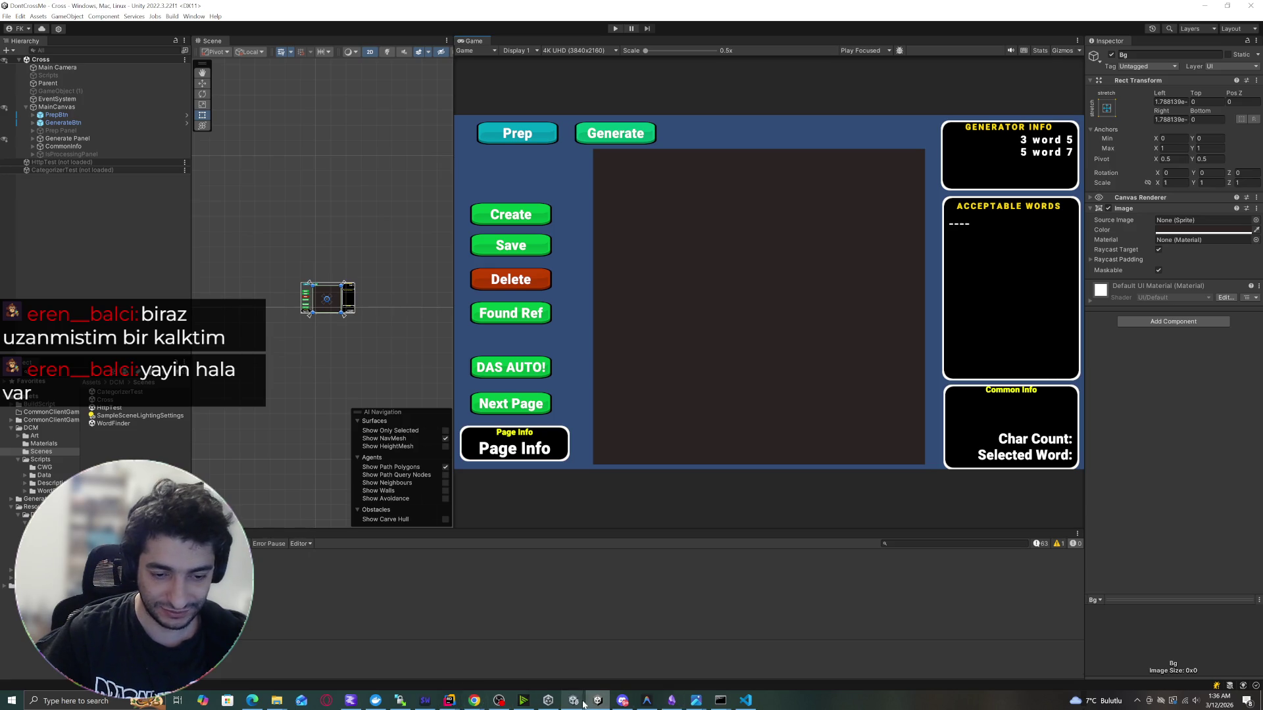
pyautogui.moveTo(580, 705)
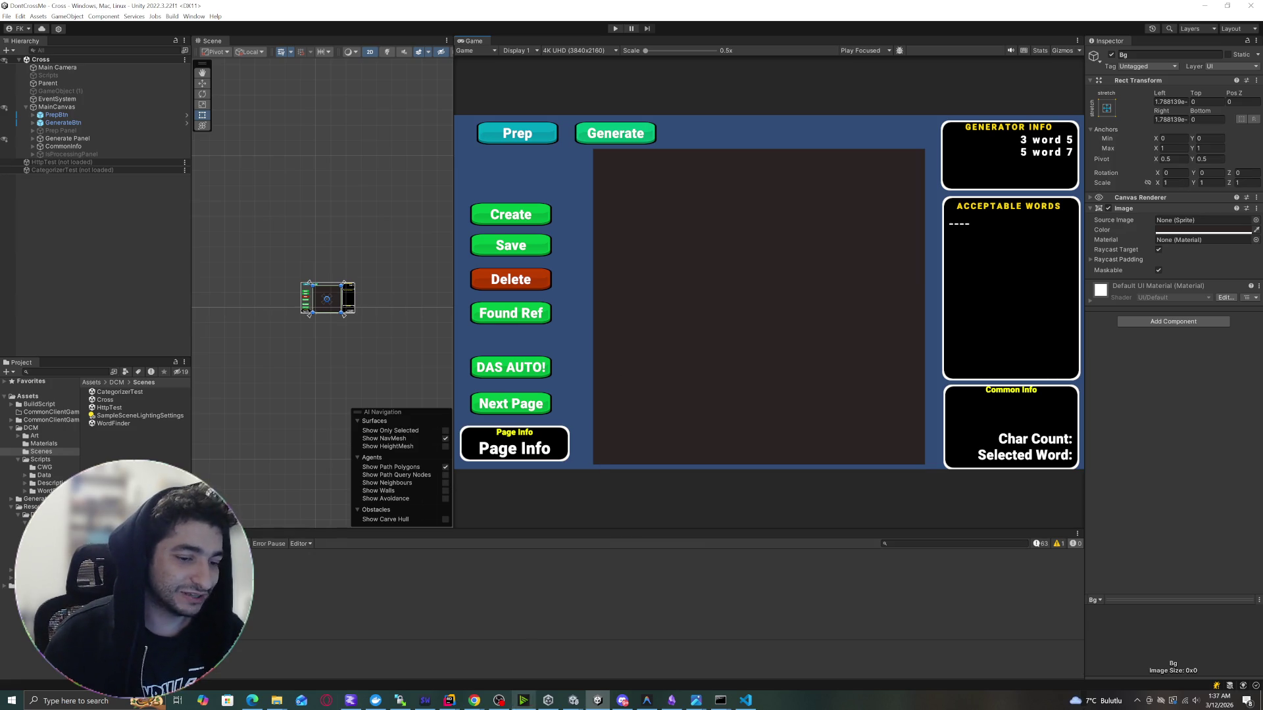
# Bring up the Grafana dcm-prod dashboard, then start a new-tab search for 'asset store layt'.
pyautogui.moveTo(474, 701)
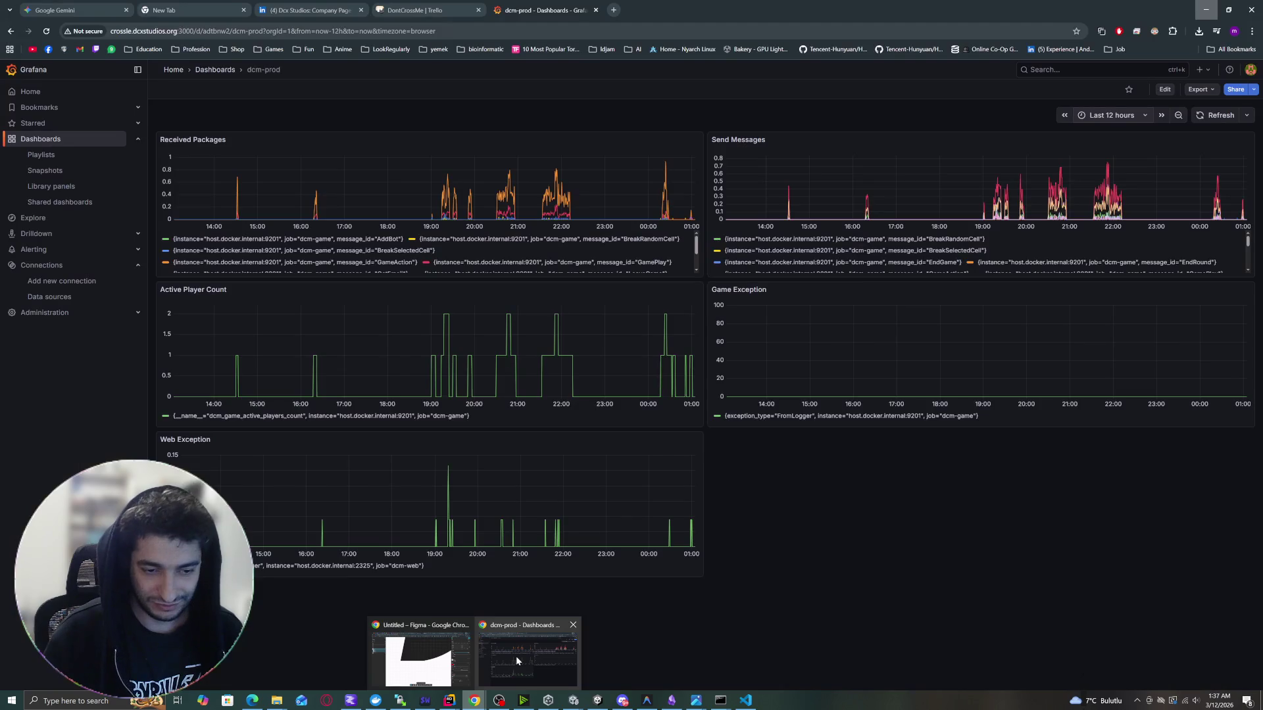
pyautogui.click(515, 661)
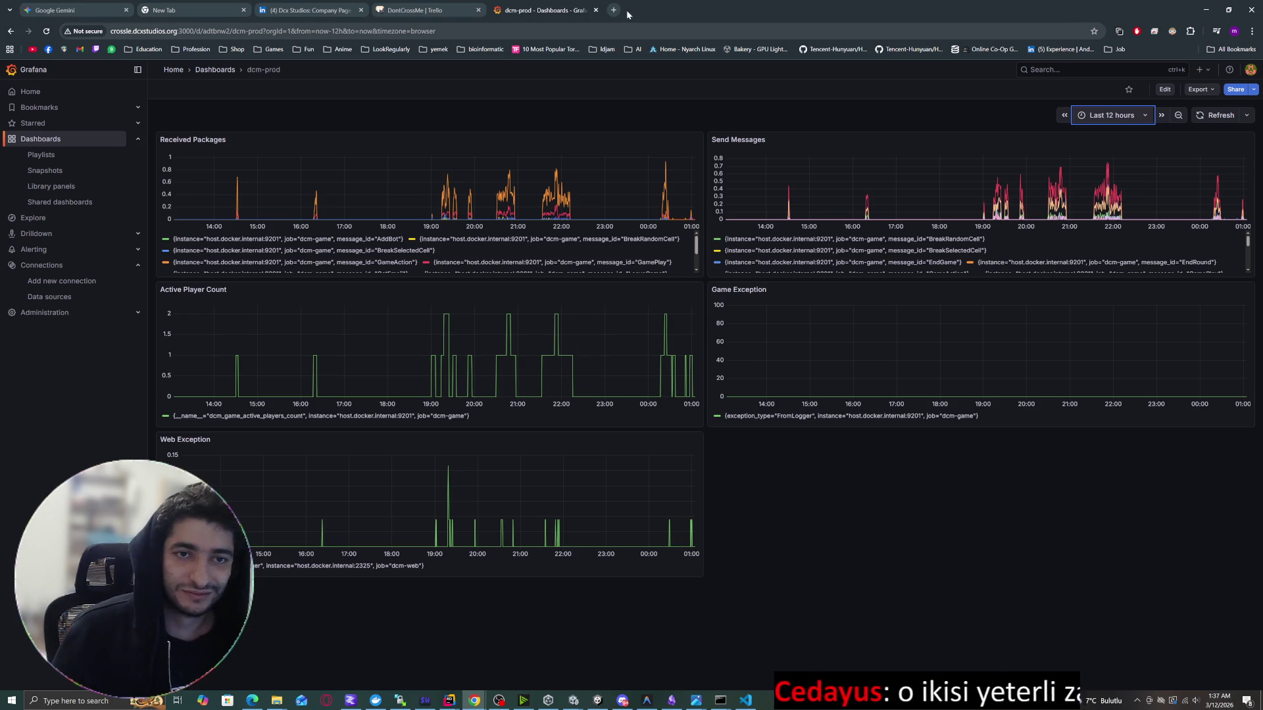
pyautogui.click(614, 10)
pyautogui.write('asset')
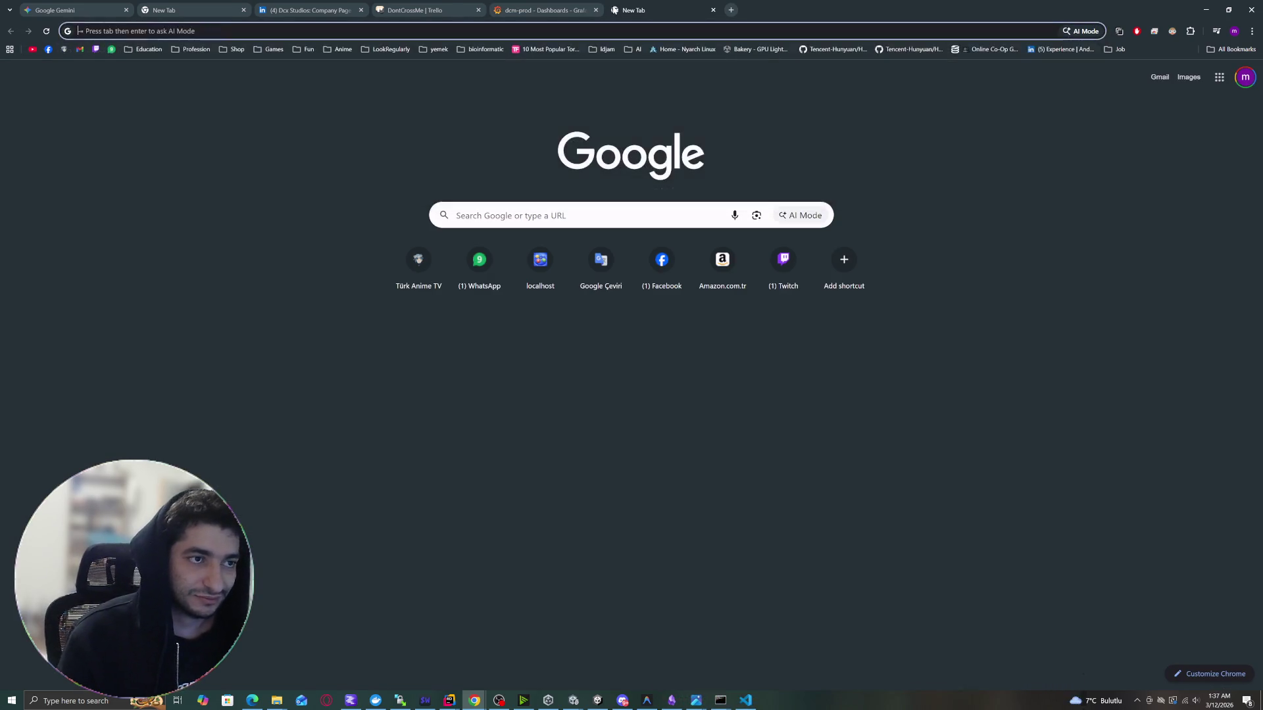
pyautogui.write(' store layt')
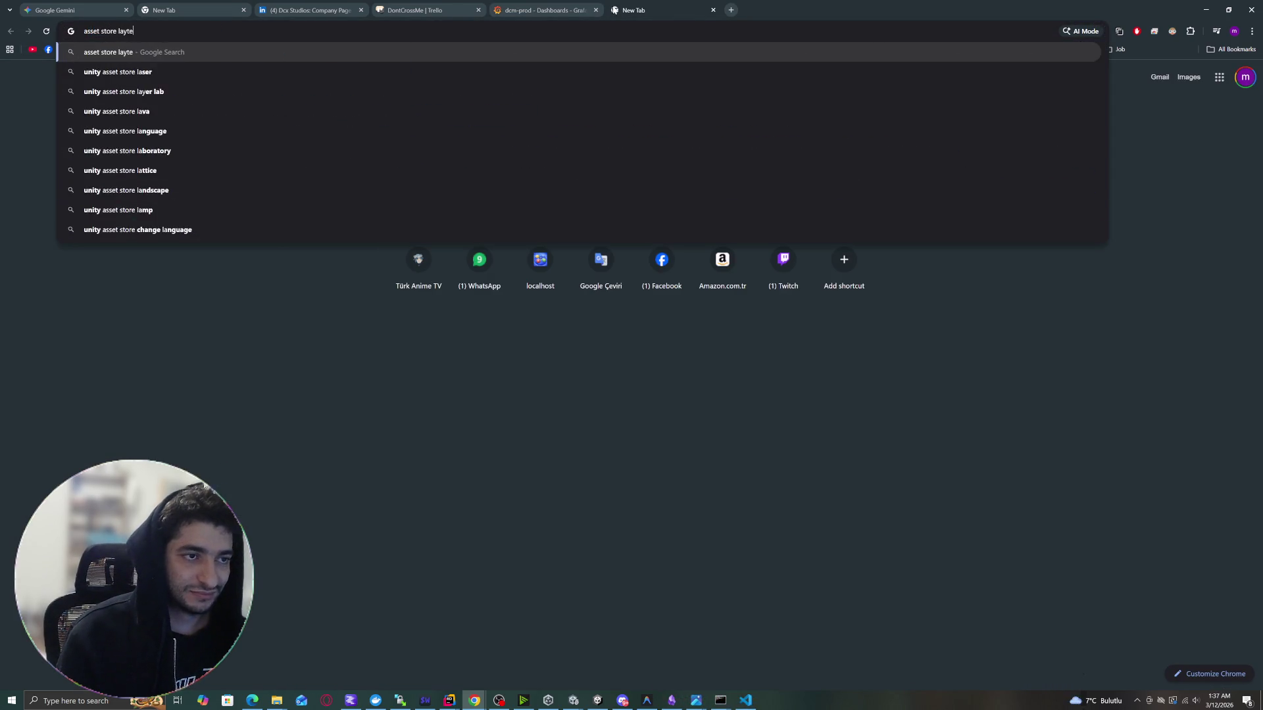
# Correct the search to 'asset store layer lab' and open LAYERLAB's Asset Store publisher page.
pyautogui.press('BackSpace')
pyautogui.write('er lab')
pyautogui.press('Return')
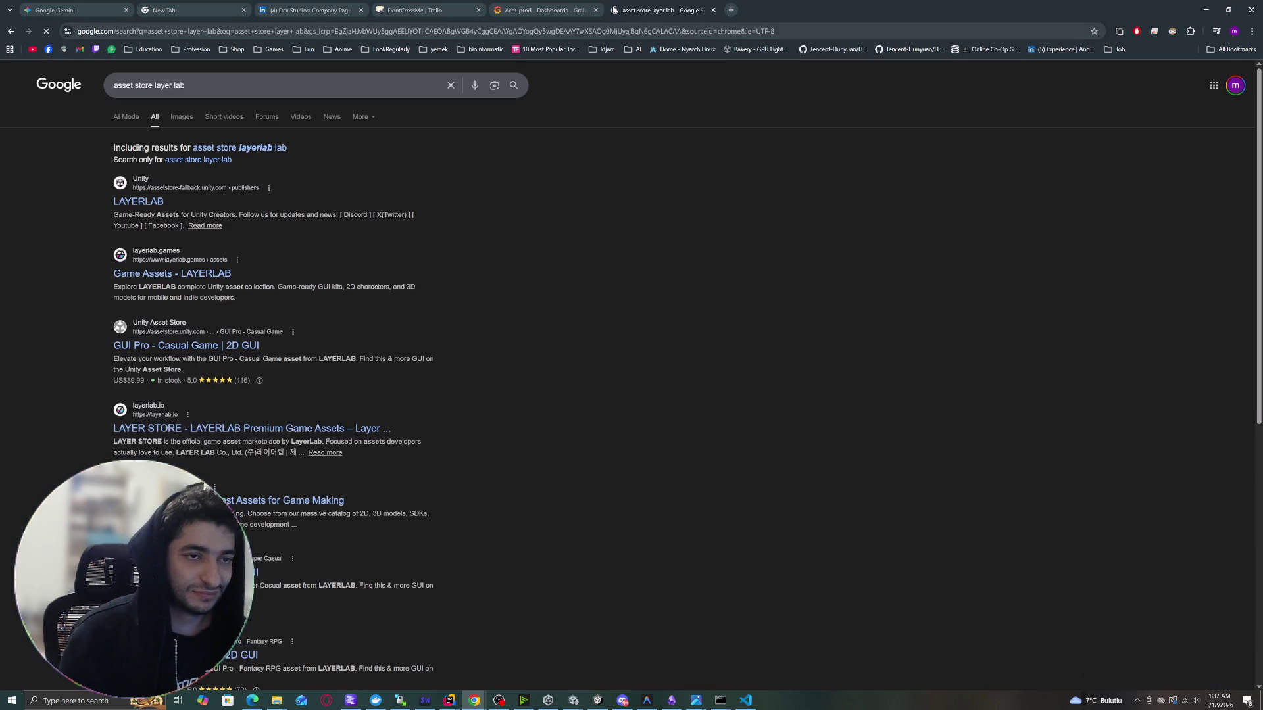
pyautogui.click(140, 202)
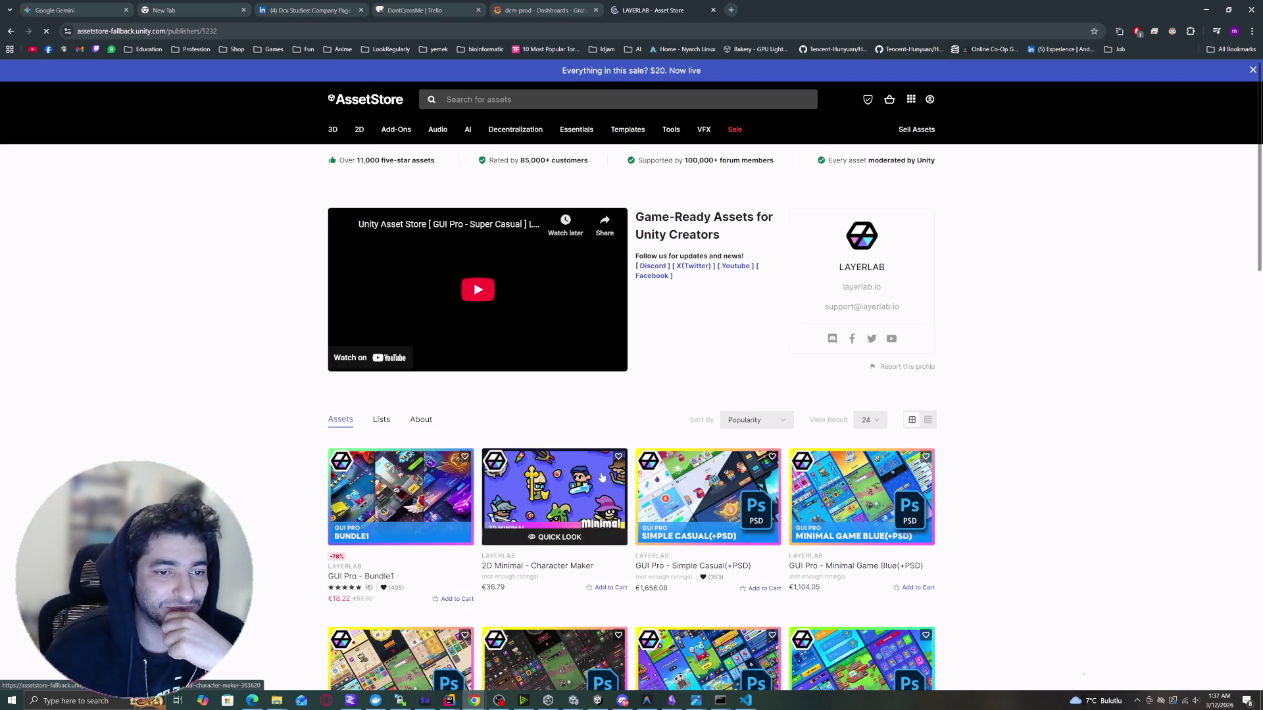
# Open Minimal Game Blue, Simple Casual and 2D Minimal Character Maker in tabs, viewing the last.
pyautogui.scroll(-3, 601, 477)
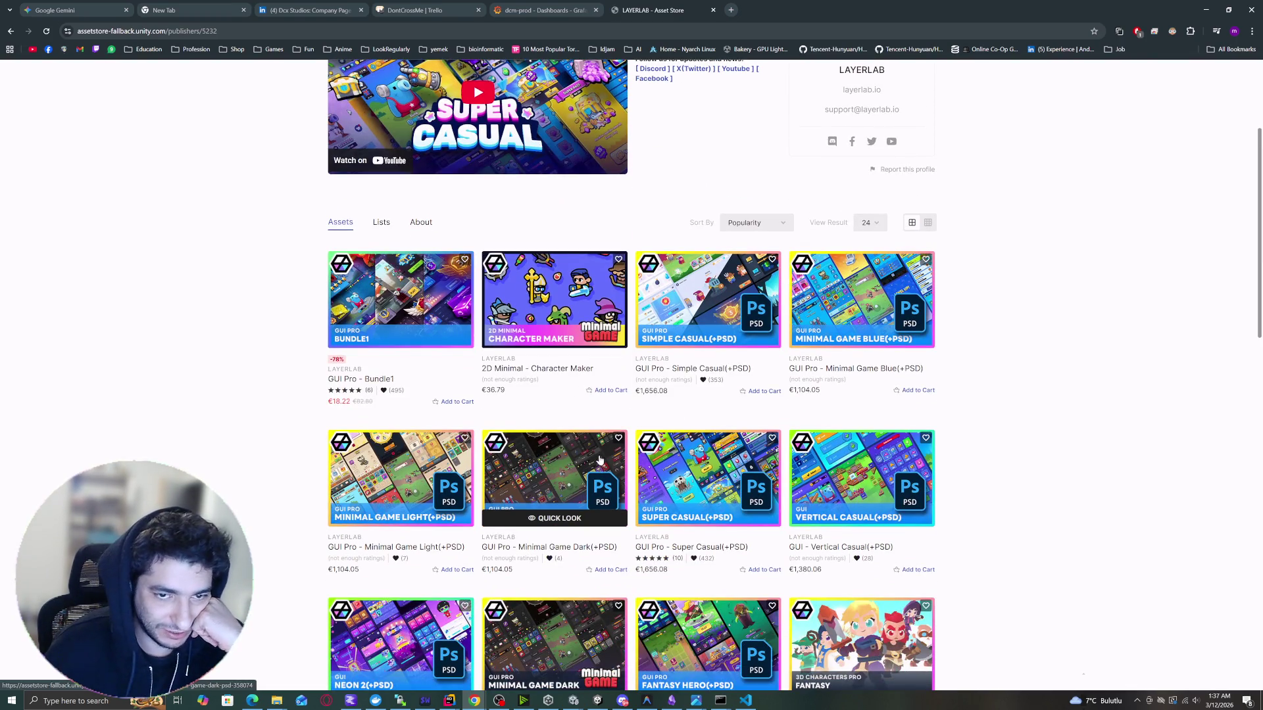
pyautogui.middleClick(857, 293)
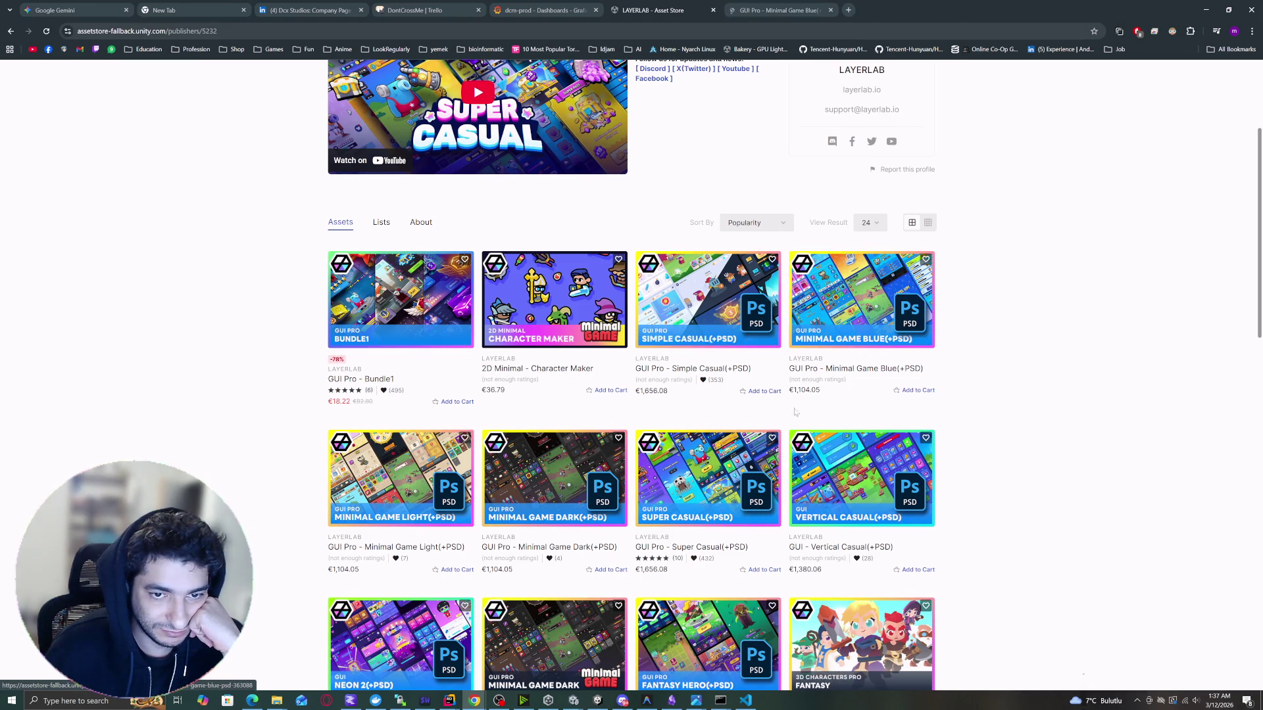
pyautogui.middleClick(696, 318)
pyautogui.scroll(-3, 697, 318)
pyautogui.scroll(3, 713, 280)
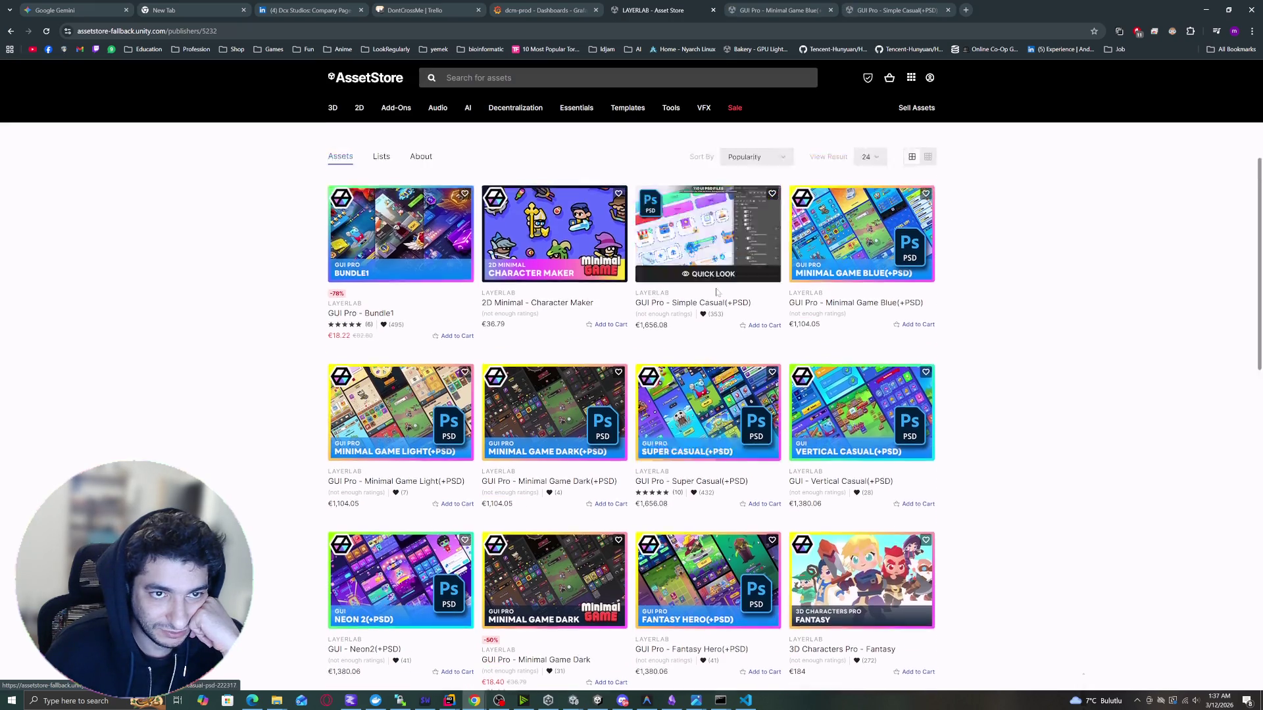
pyautogui.middleClick(569, 309)
pyautogui.hotkey('ctrl', '9')
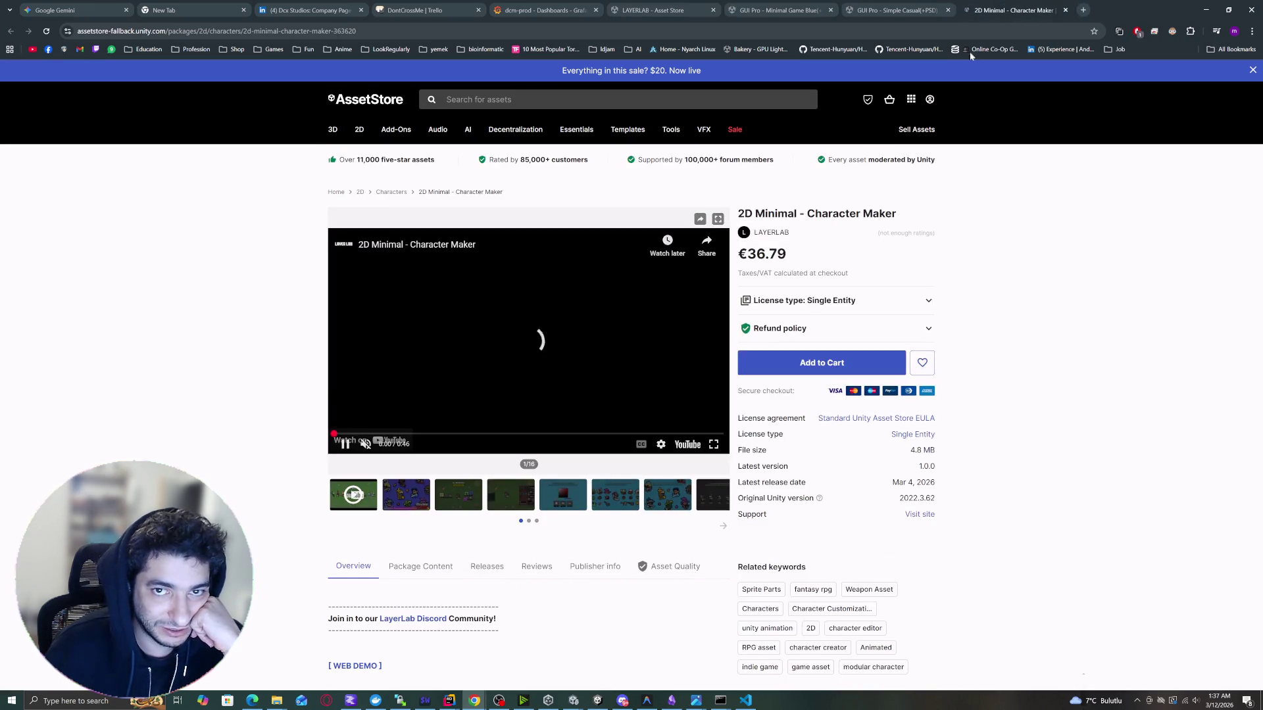
pyautogui.moveTo(388, 434); pyautogui.dragTo(393, 434)
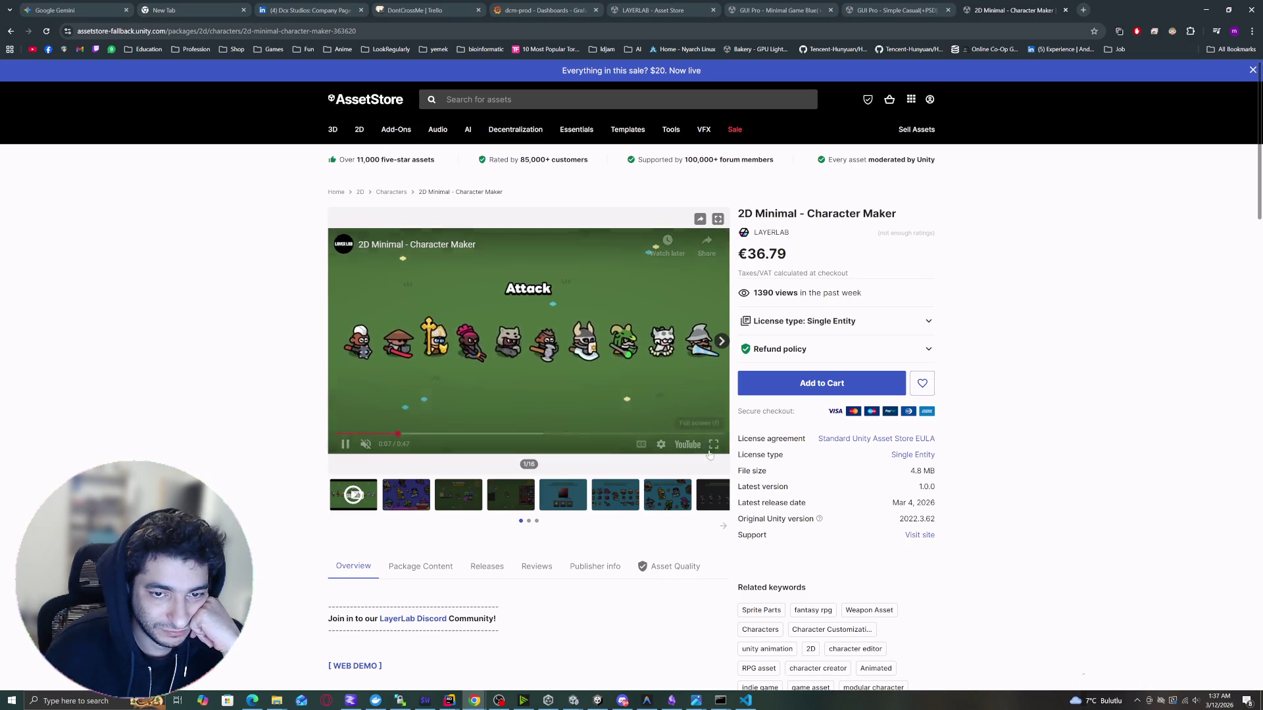
pyautogui.click(713, 444)
pyautogui.press('Right')
pyautogui.press('Right')
pyautogui.press('Right')
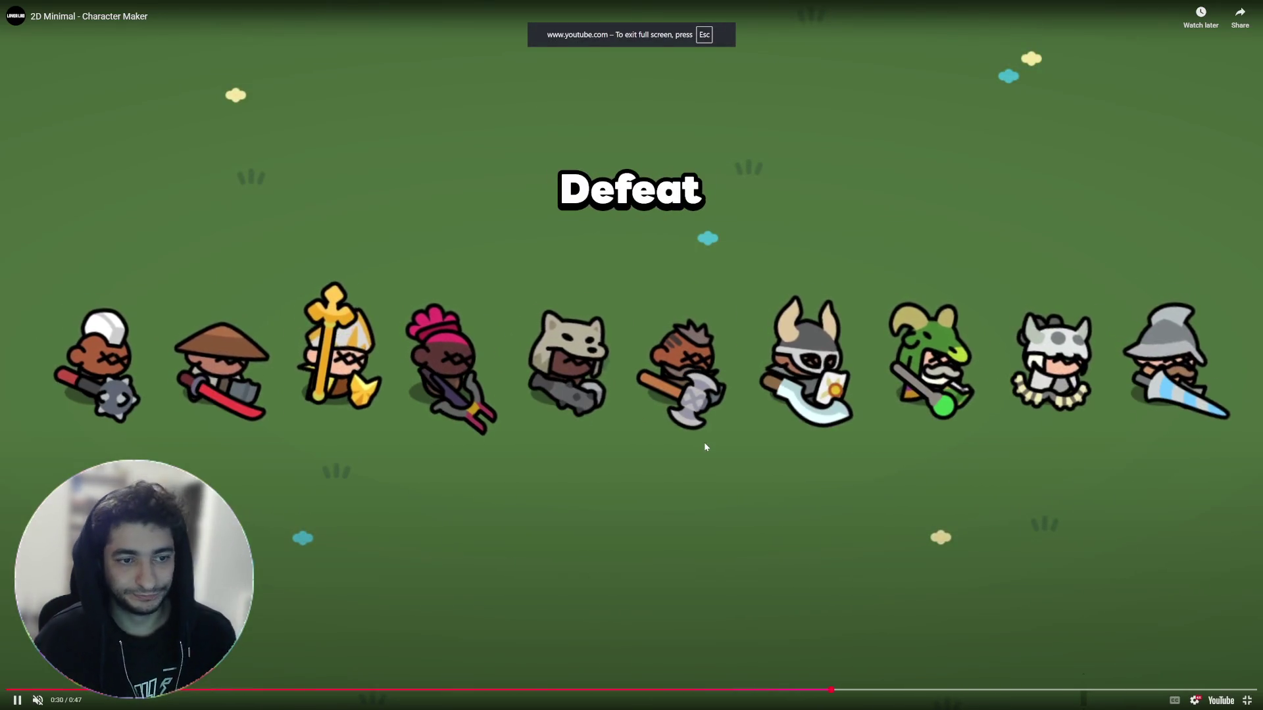
pyautogui.press('Escape')
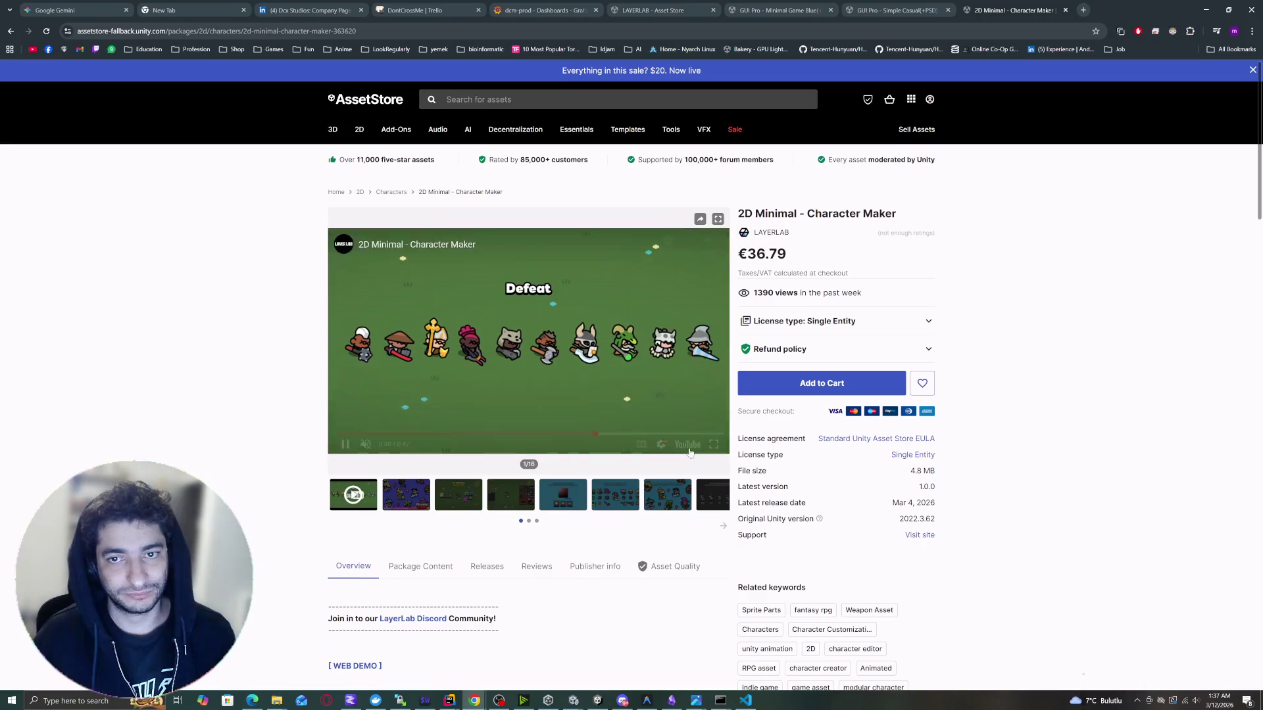
pyautogui.middleClick(986, 9)
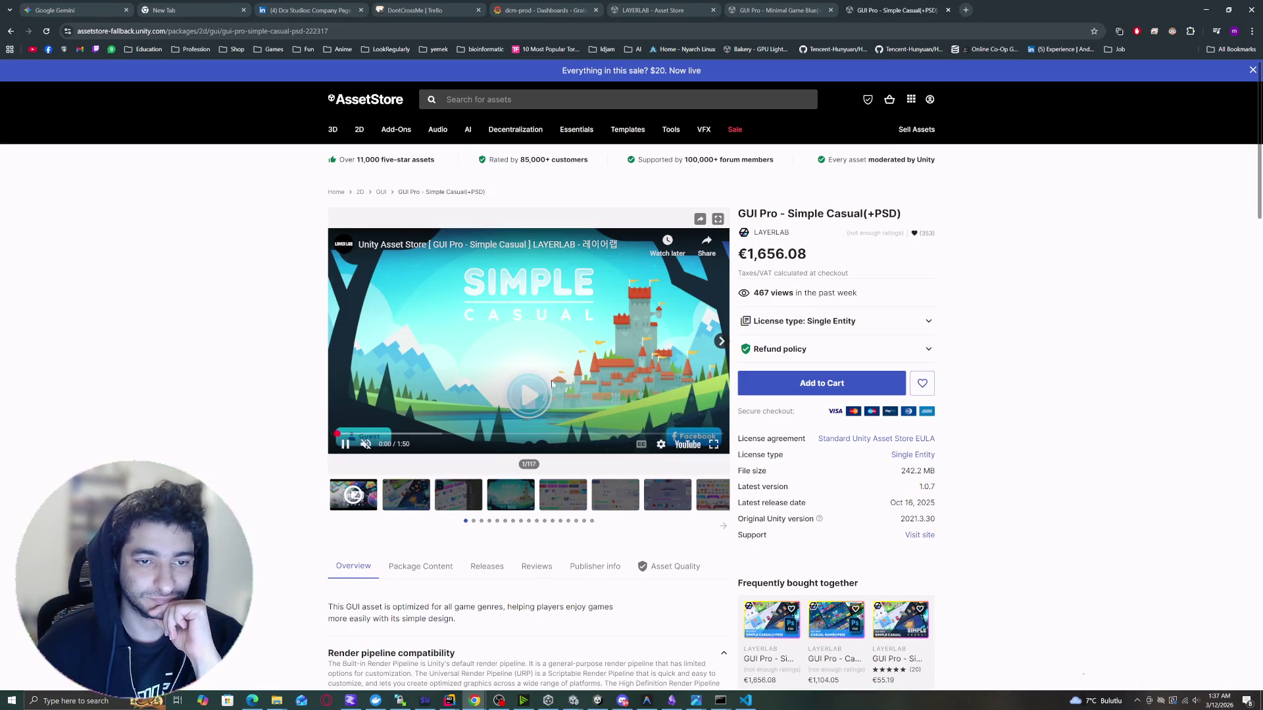
pyautogui.click(433, 432)
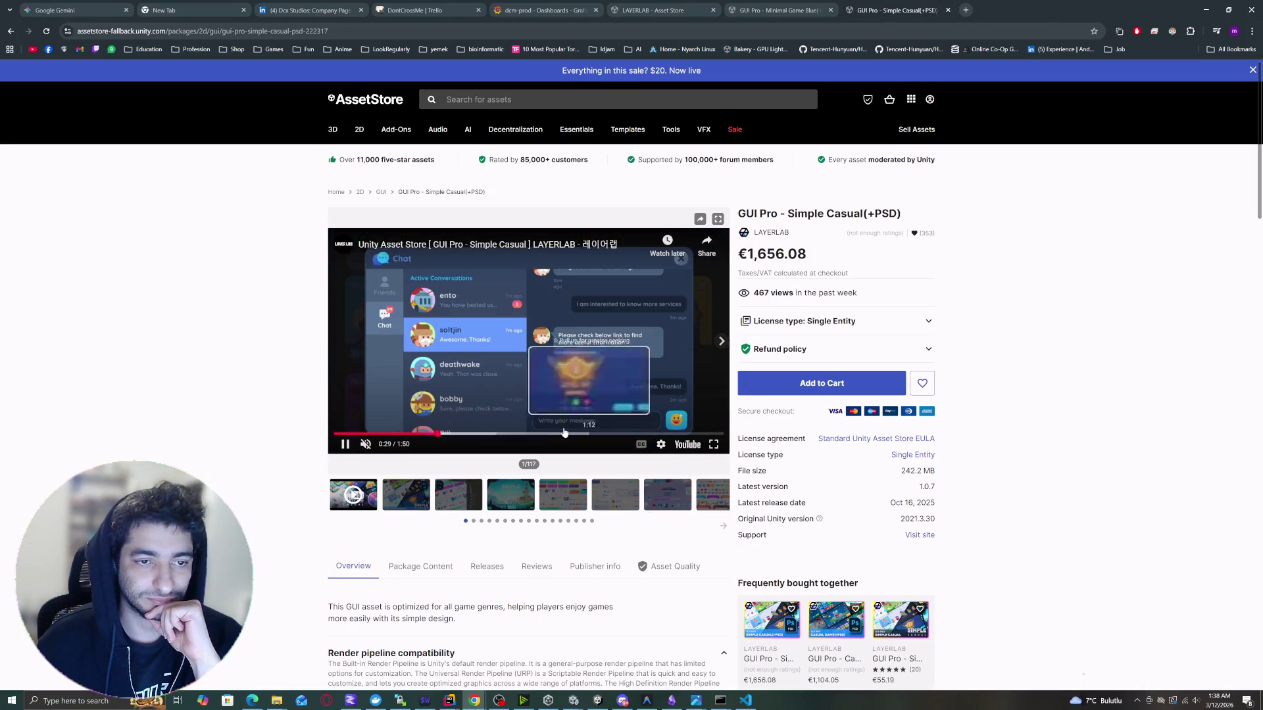
pyautogui.click(534, 434)
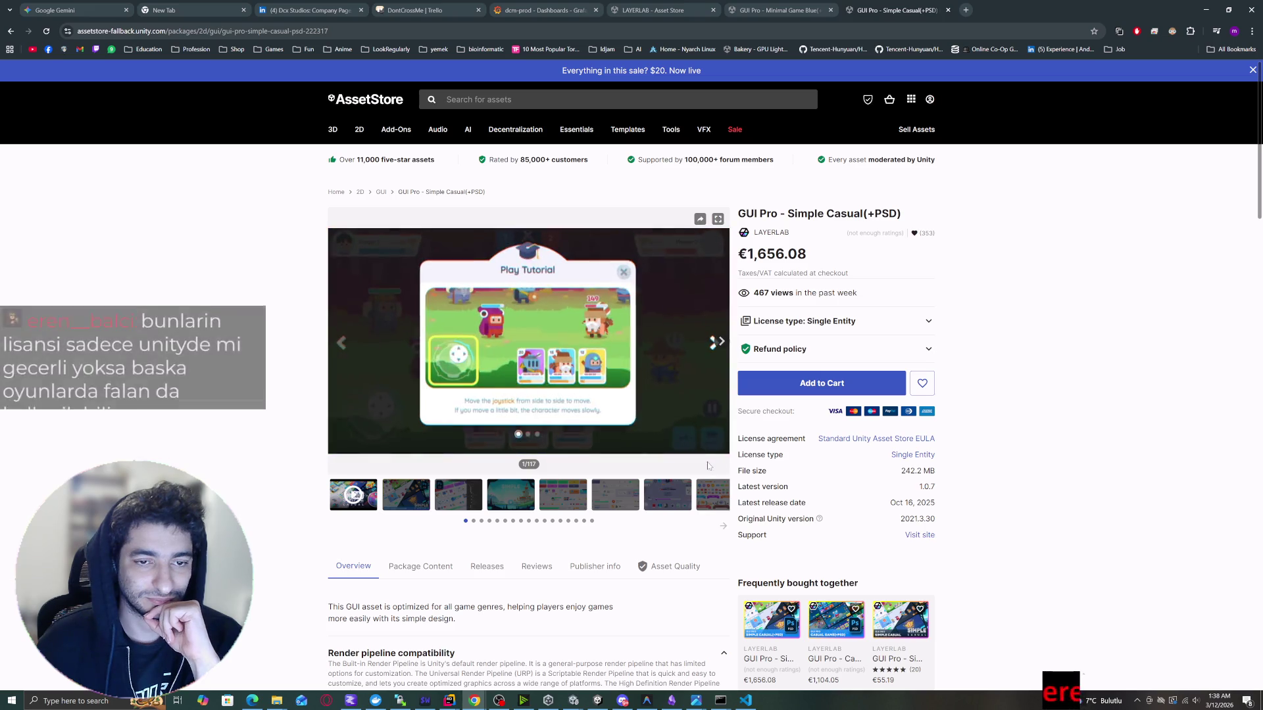
pyautogui.click(570, 292)
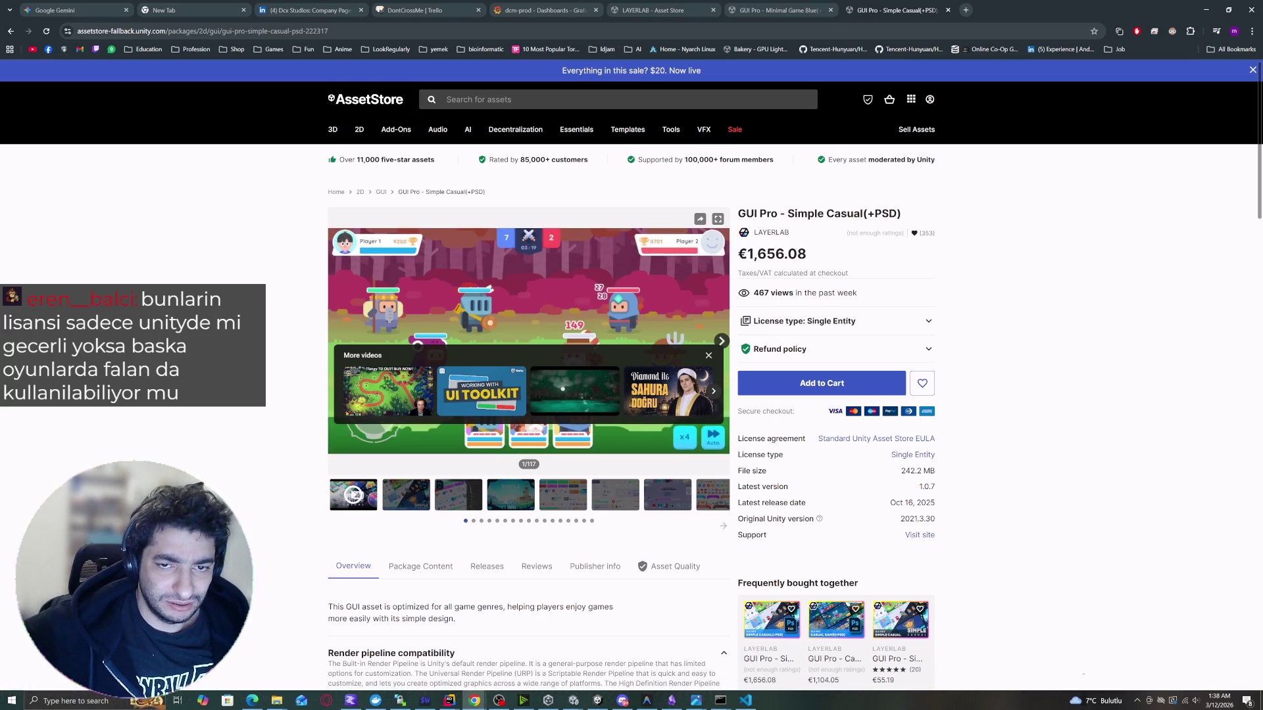
pyautogui.click(927, 329)
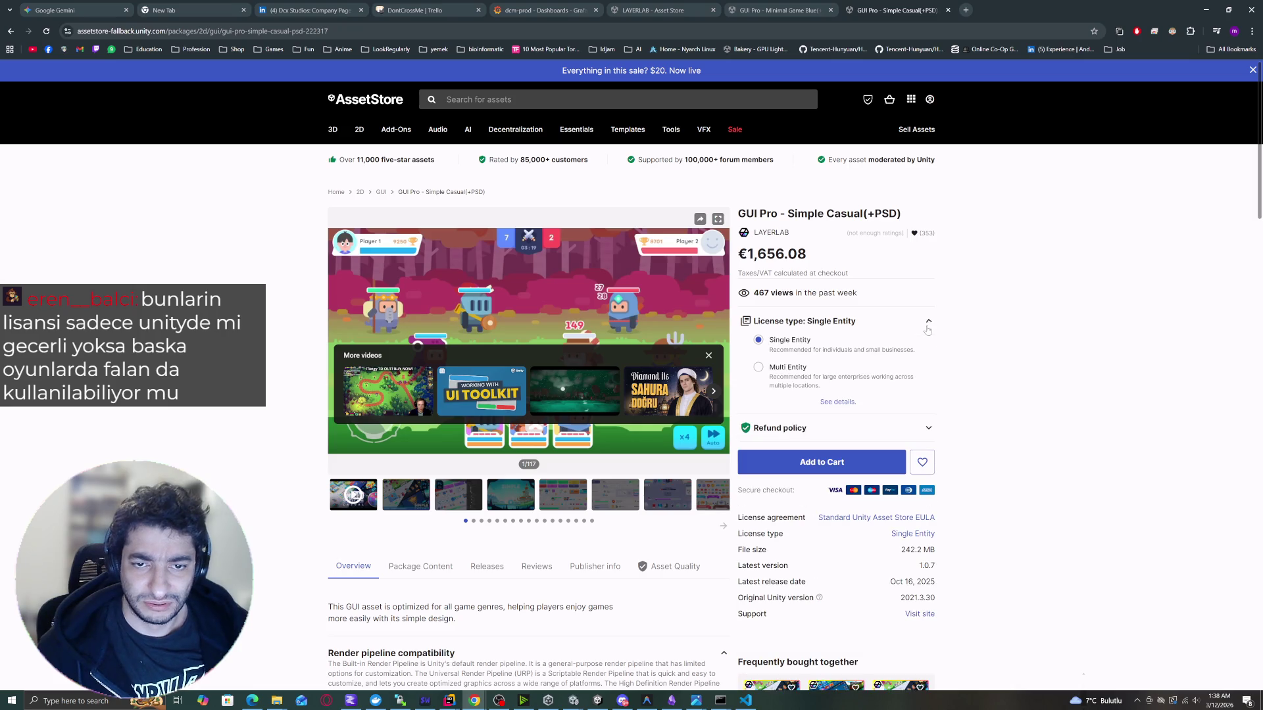
pyautogui.scroll(-2, 832, 348)
pyautogui.click(842, 254)
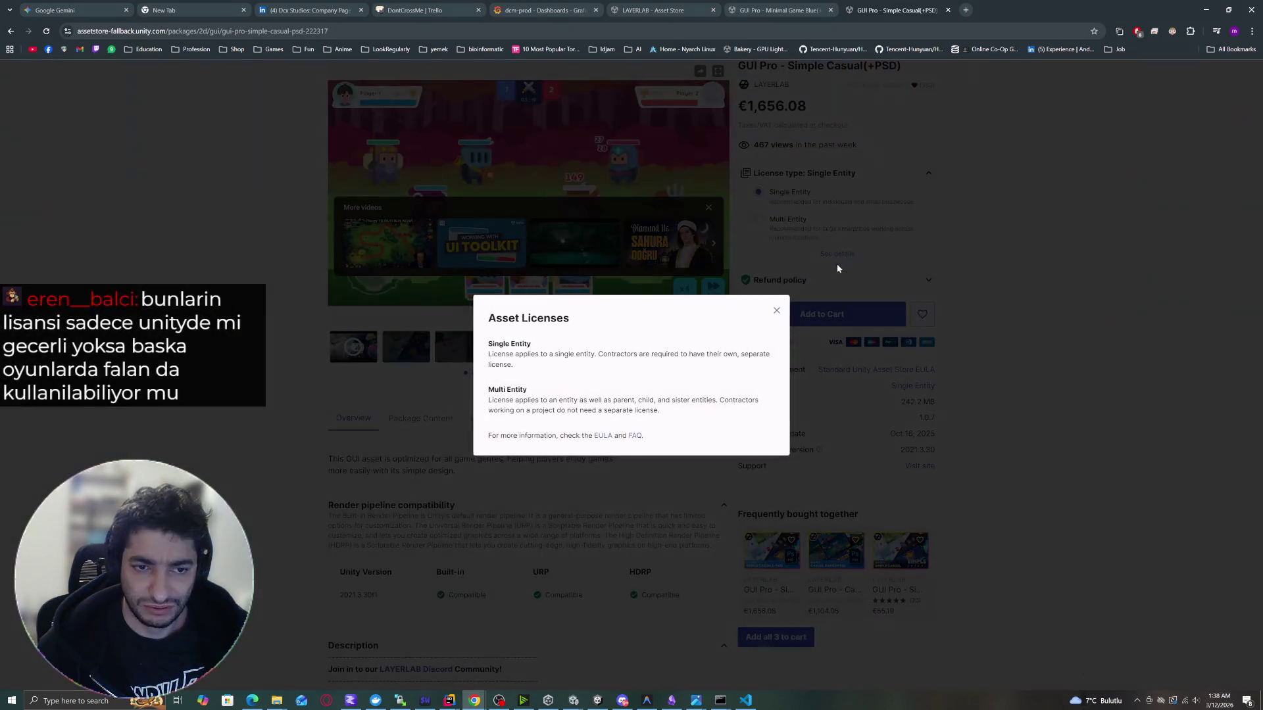
pyautogui.doubleClick(503, 354)
pyautogui.moveTo(642, 354); pyautogui.dragTo(749, 354)
pyautogui.doubleClick(542, 409)
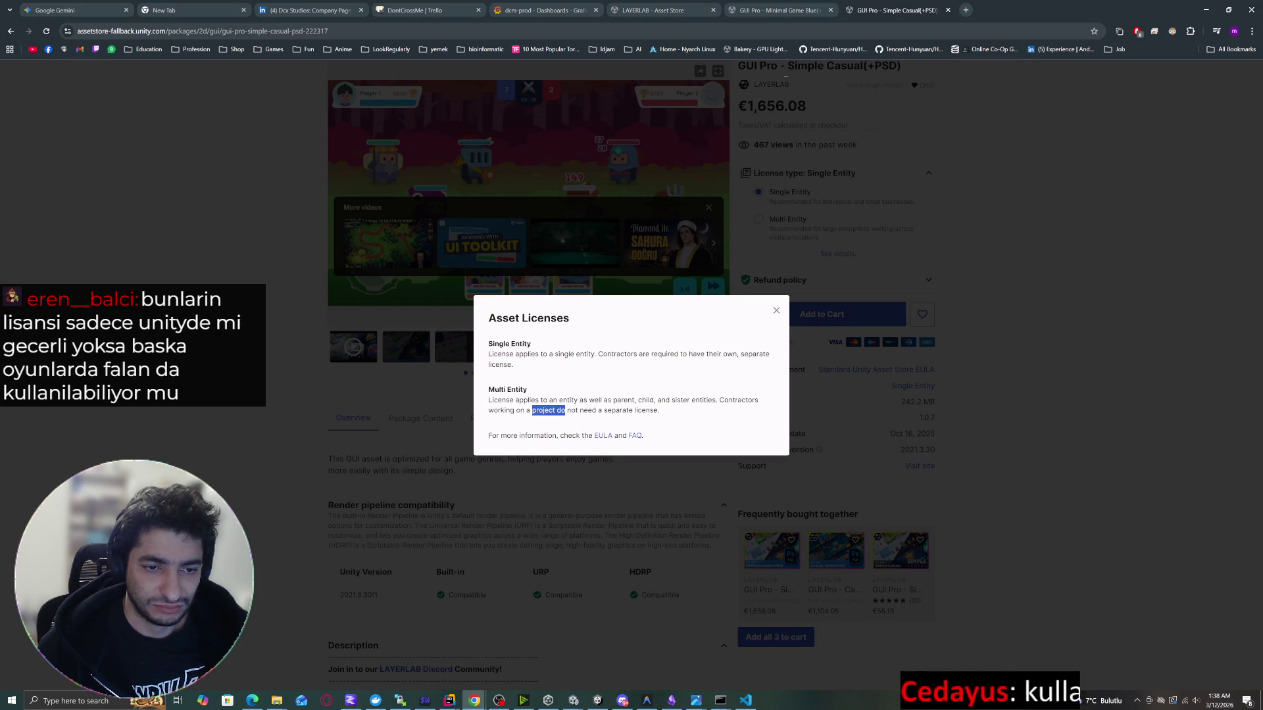
pyautogui.click(1066, 419)
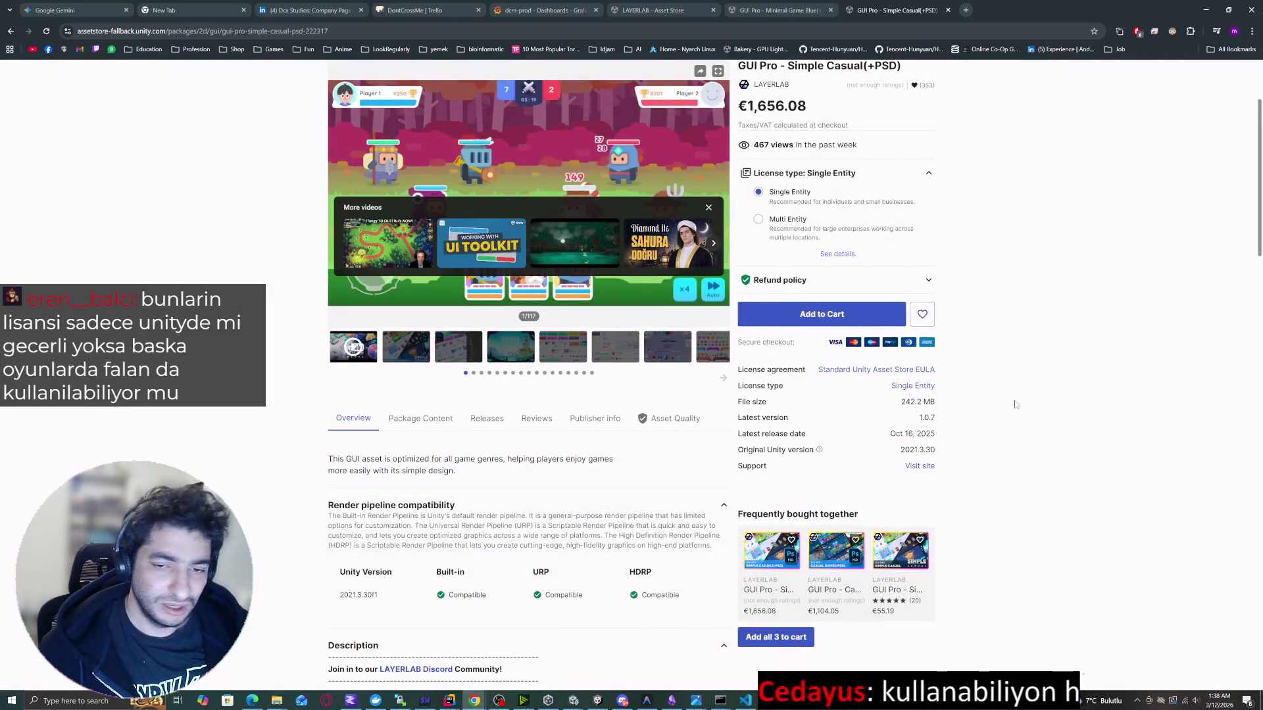
pyautogui.scroll(-10, 1013, 401)
pyautogui.scroll(-5, 903, 399)
pyautogui.scroll(7, 898, 400)
pyautogui.scroll(-2, 894, 401)
pyautogui.scroll(-3, 410, 534)
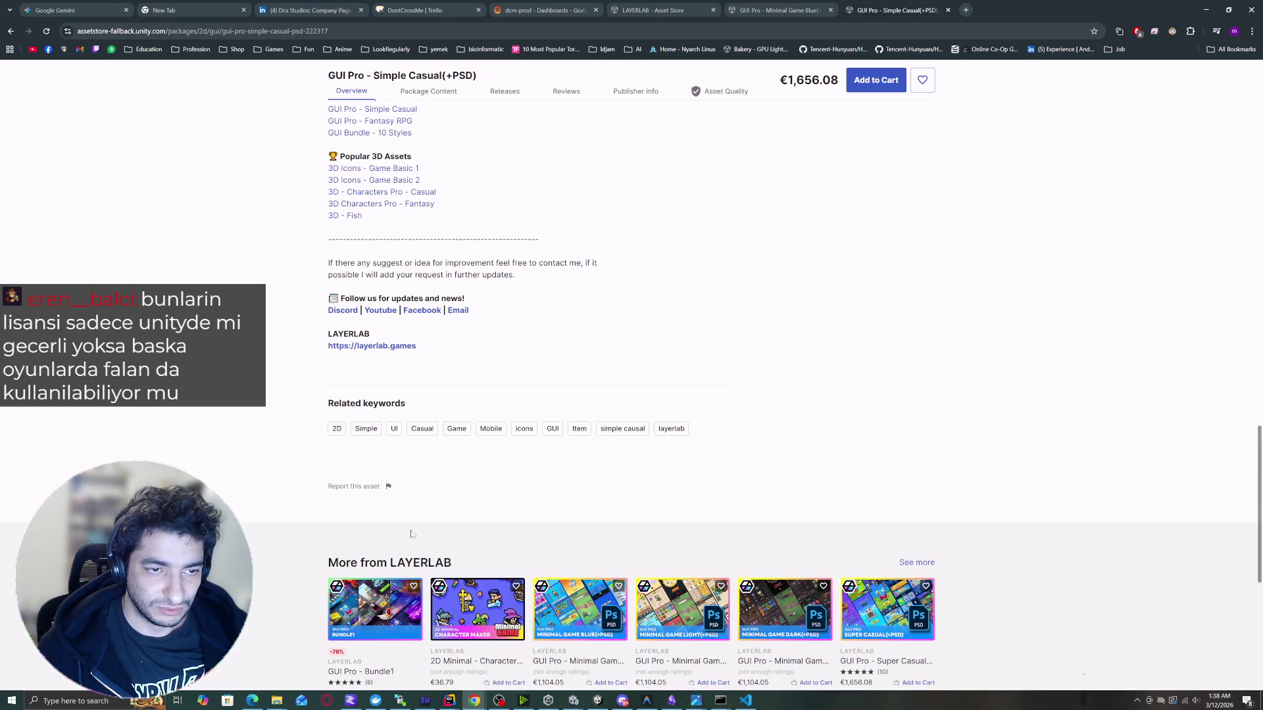
pyautogui.scroll(15, 353, 376)
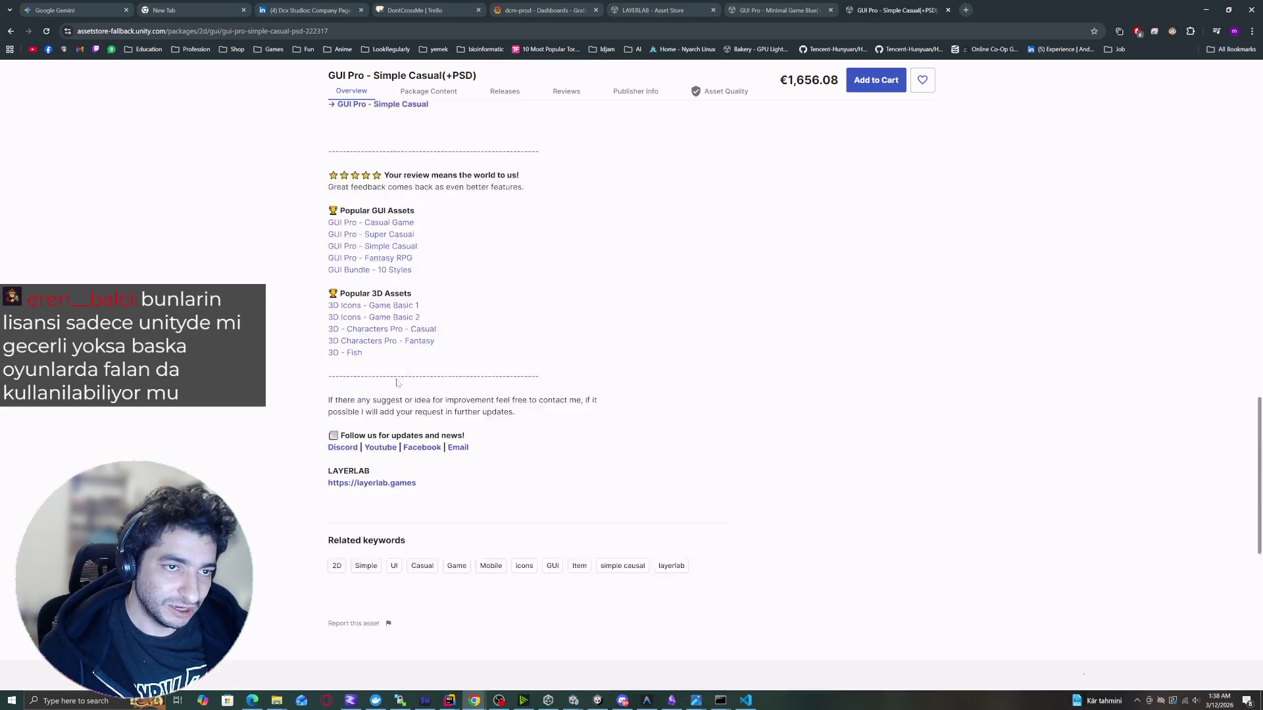
pyautogui.scroll(2, 877, 449)
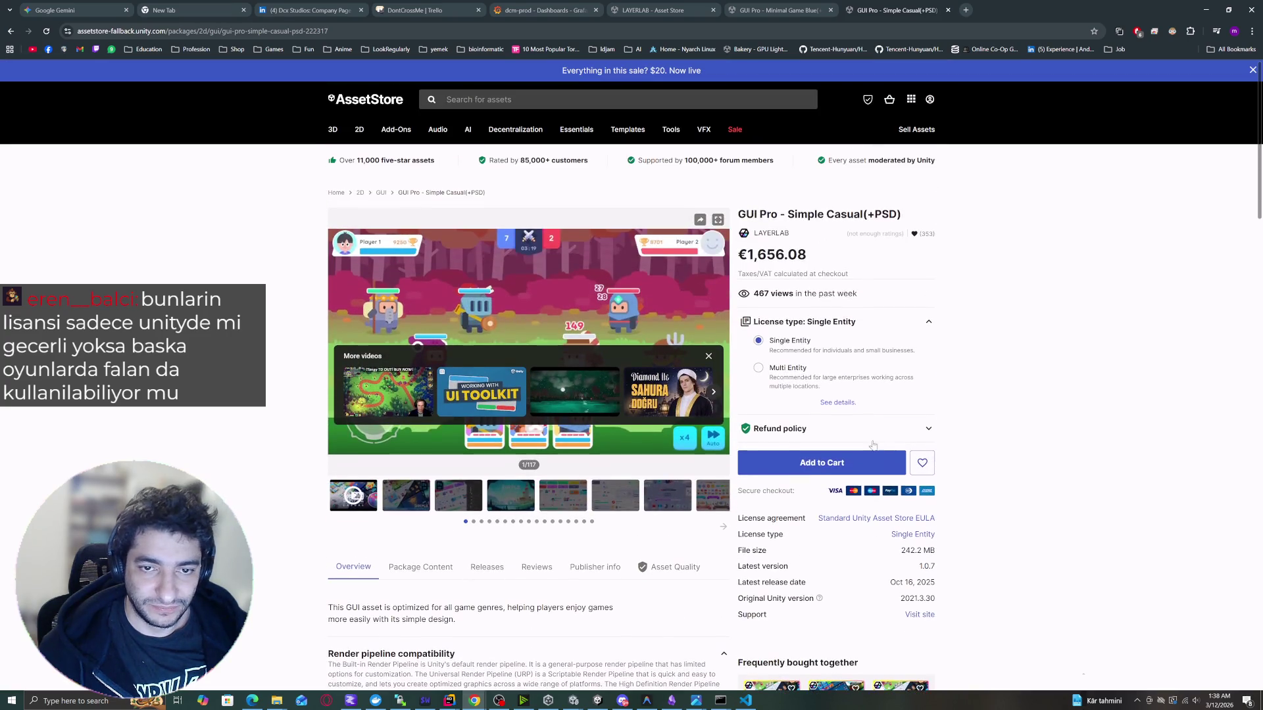
pyautogui.click(928, 327)
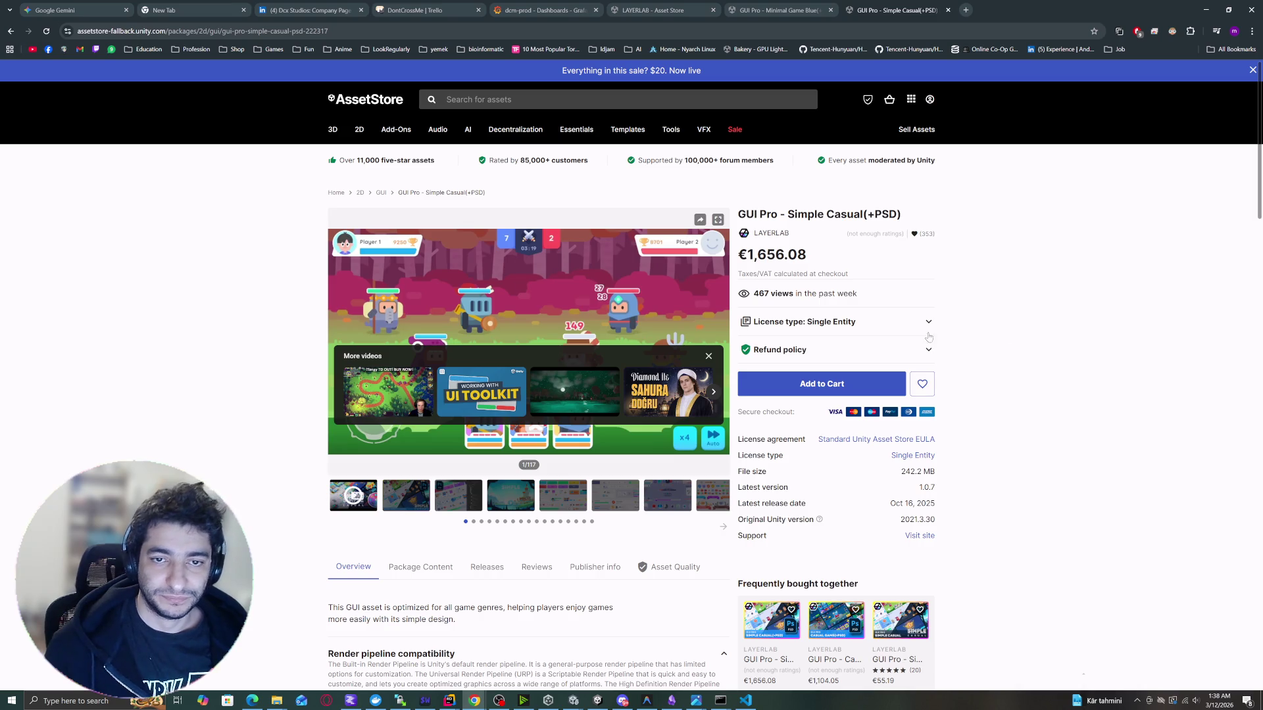
pyautogui.moveTo(747, 255); pyautogui.dragTo(822, 254)
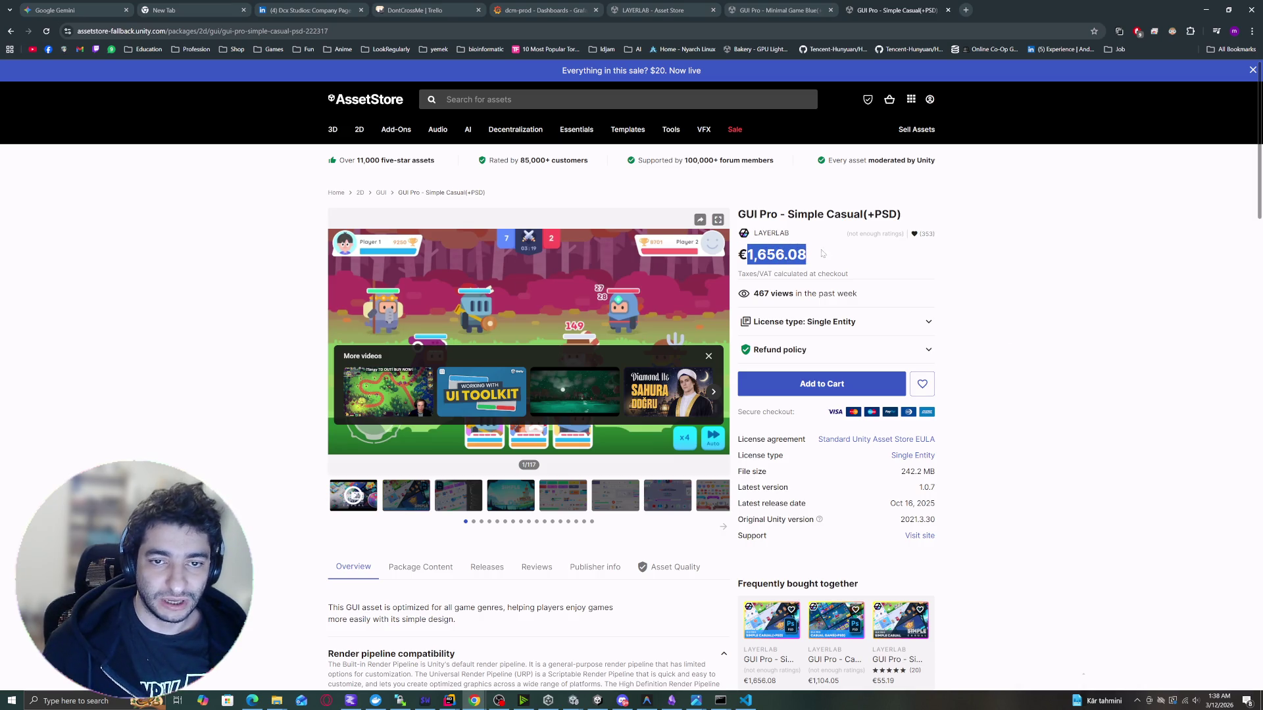
pyautogui.click(930, 281)
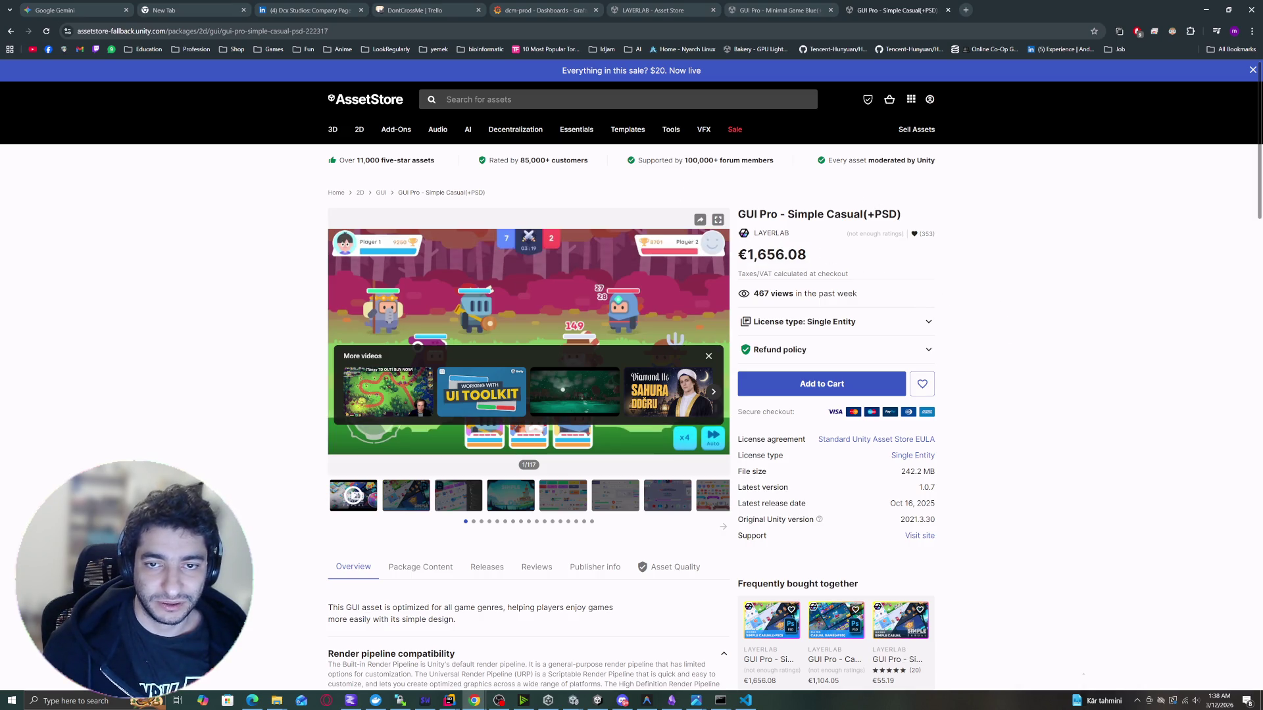
pyautogui.click(813, 457)
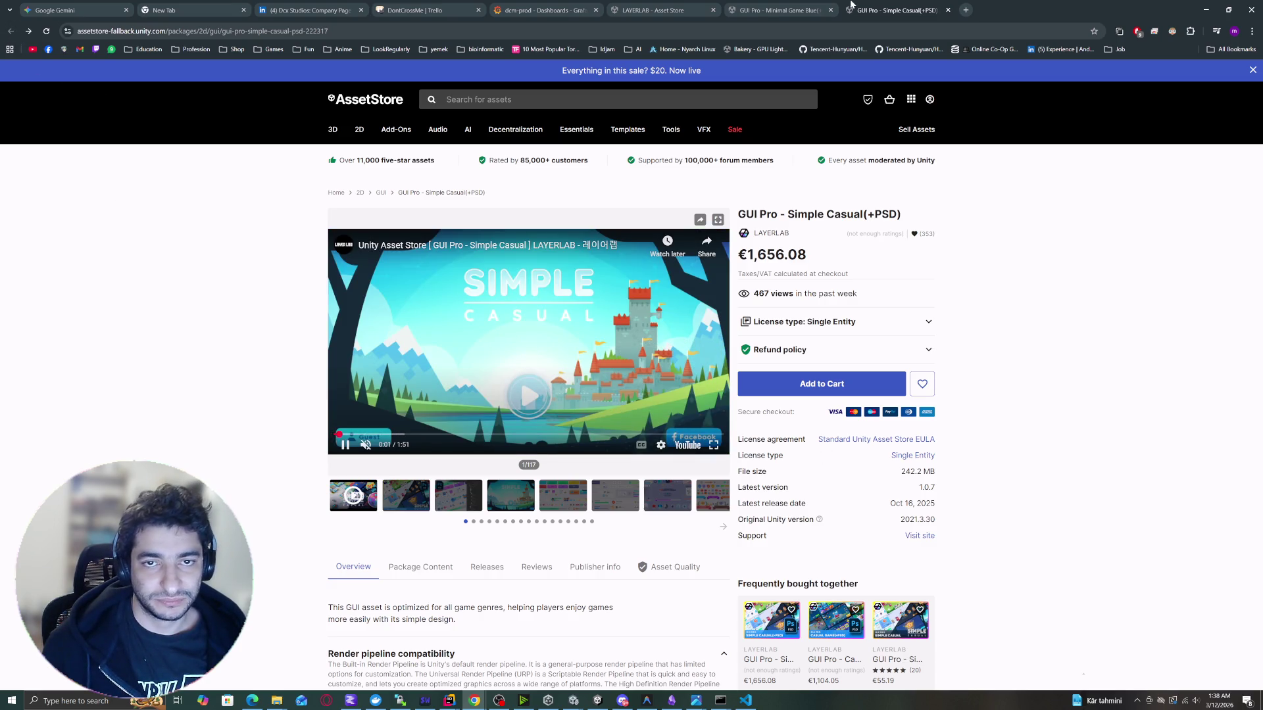
pyautogui.middleClick(882, 5)
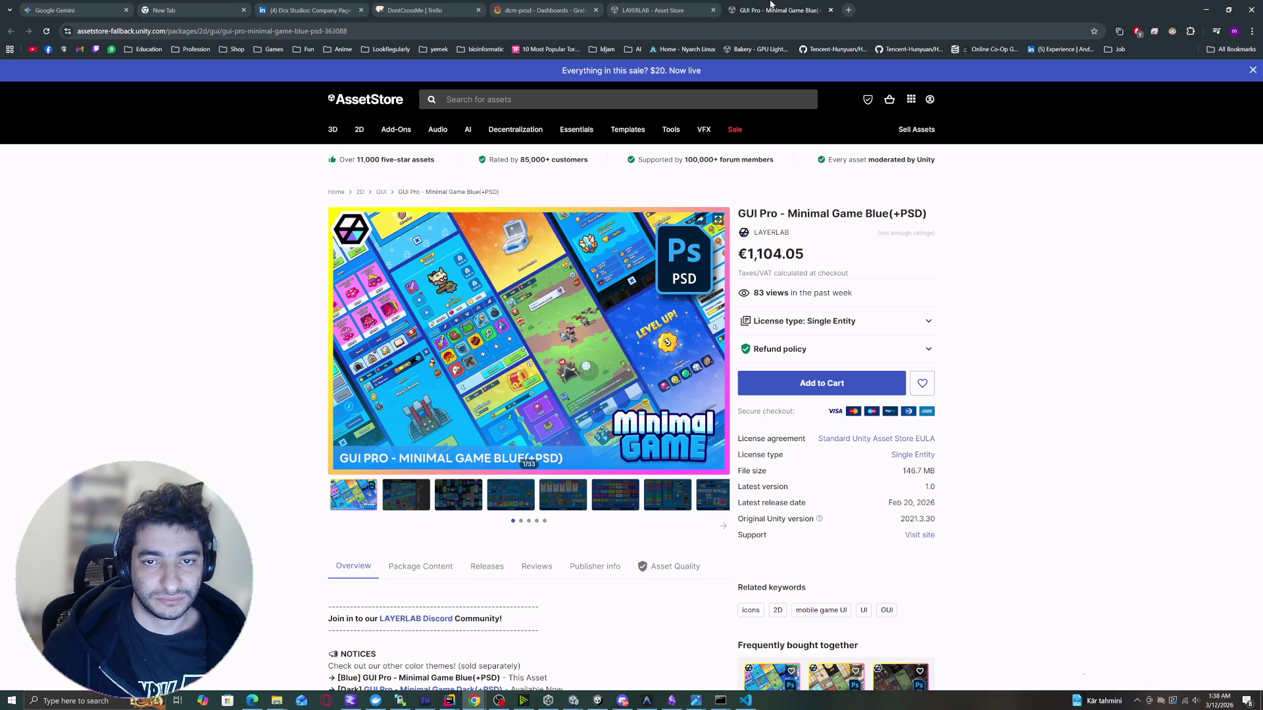
# Close the GUI Pro - Minimal Game Blue tab and scroll down LAYERLAB's publisher listing.
pyautogui.middleClick(771, 4)
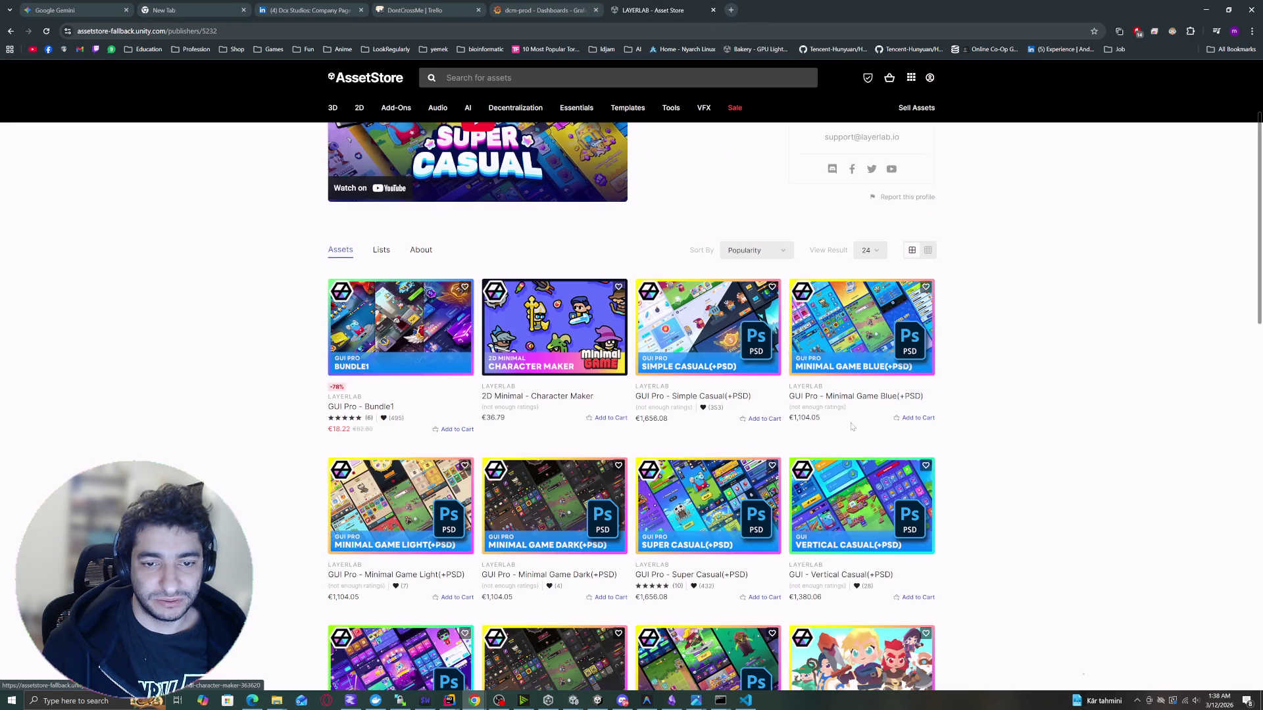
pyautogui.scroll(-2, 855, 434)
pyautogui.scroll(-4, 1061, 469)
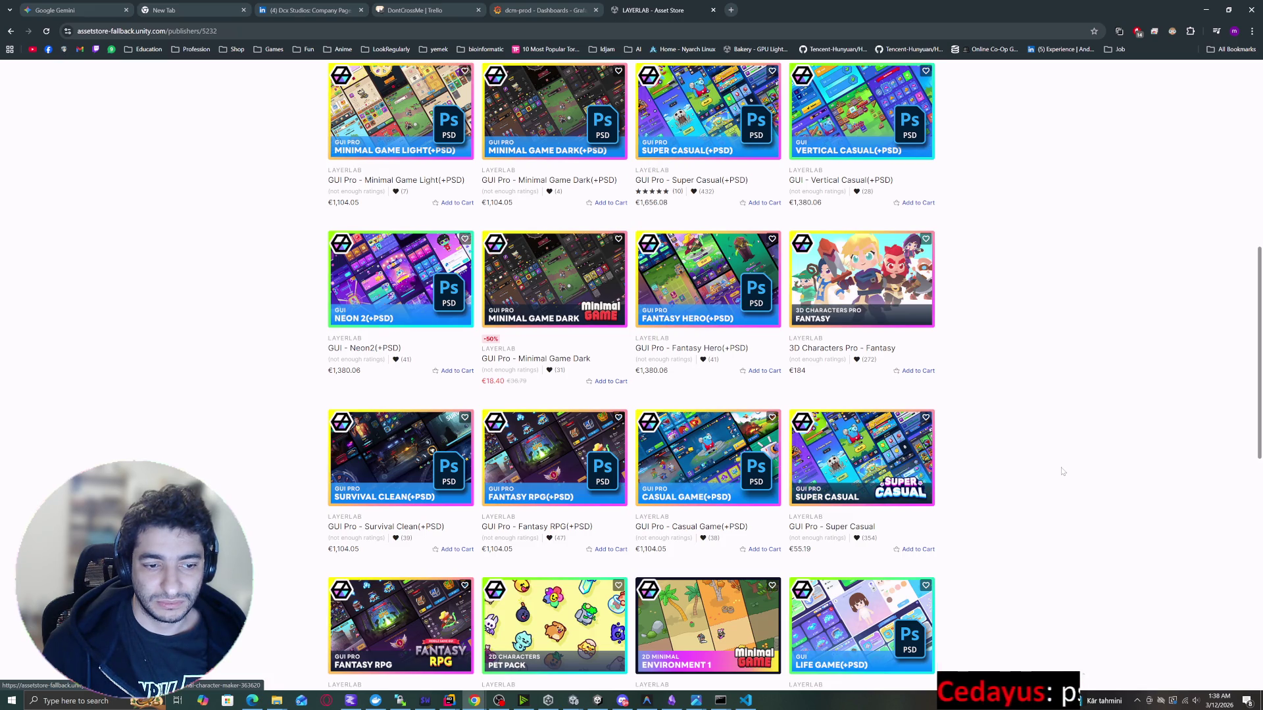
pyautogui.scroll(-3, 1060, 470)
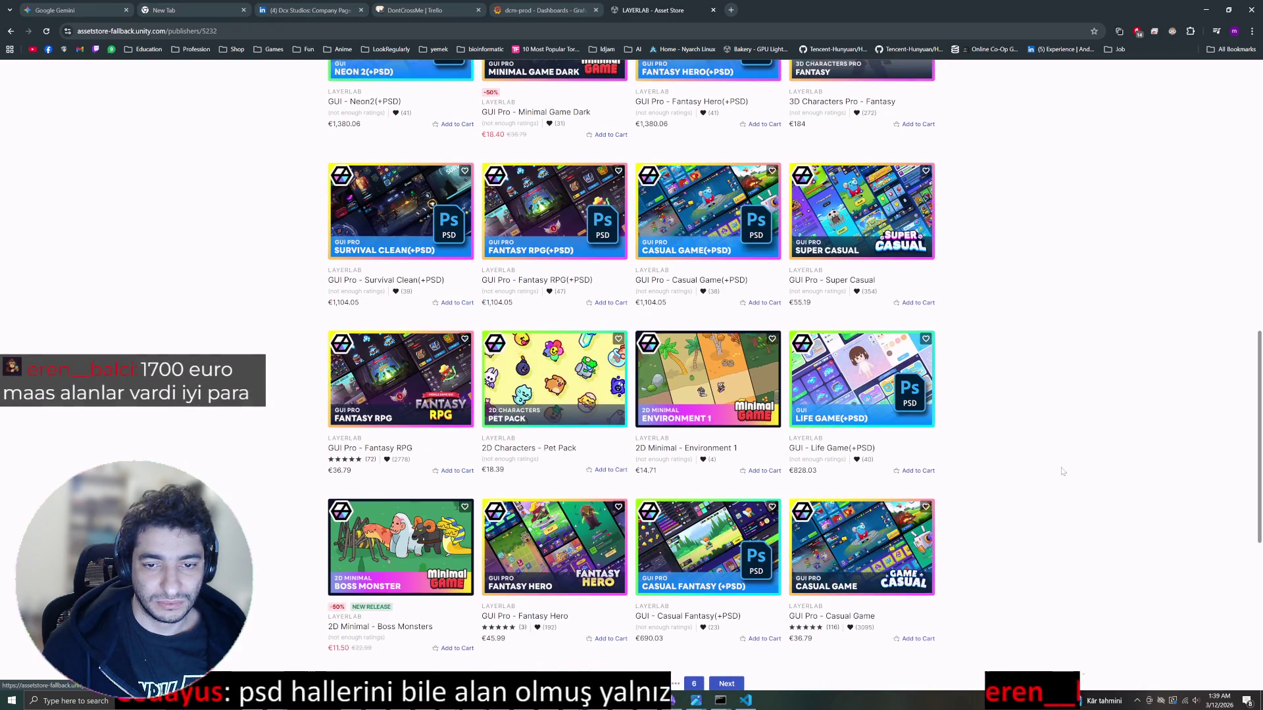
pyautogui.scroll(-3, 1061, 471)
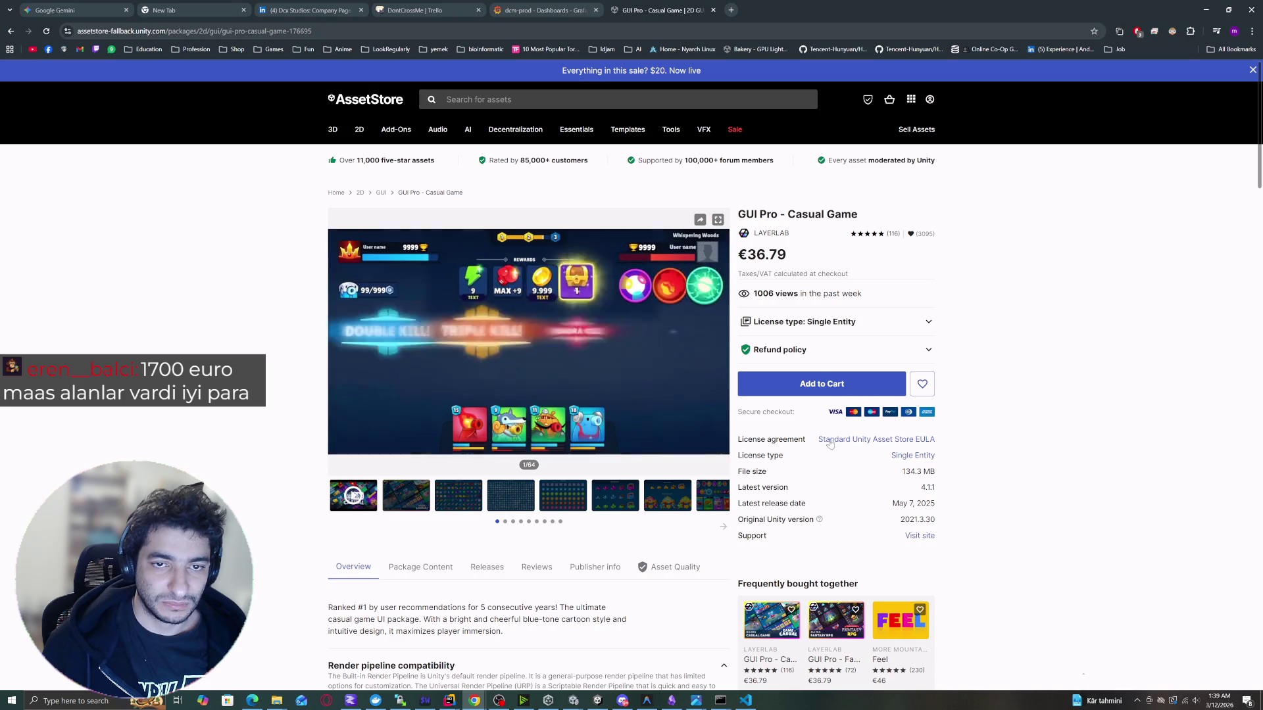
# Close and reopen the Casual Game page, pause its preview video at 0:10, and highlight the title.
pyautogui.hotkey('ctrl', 'w')
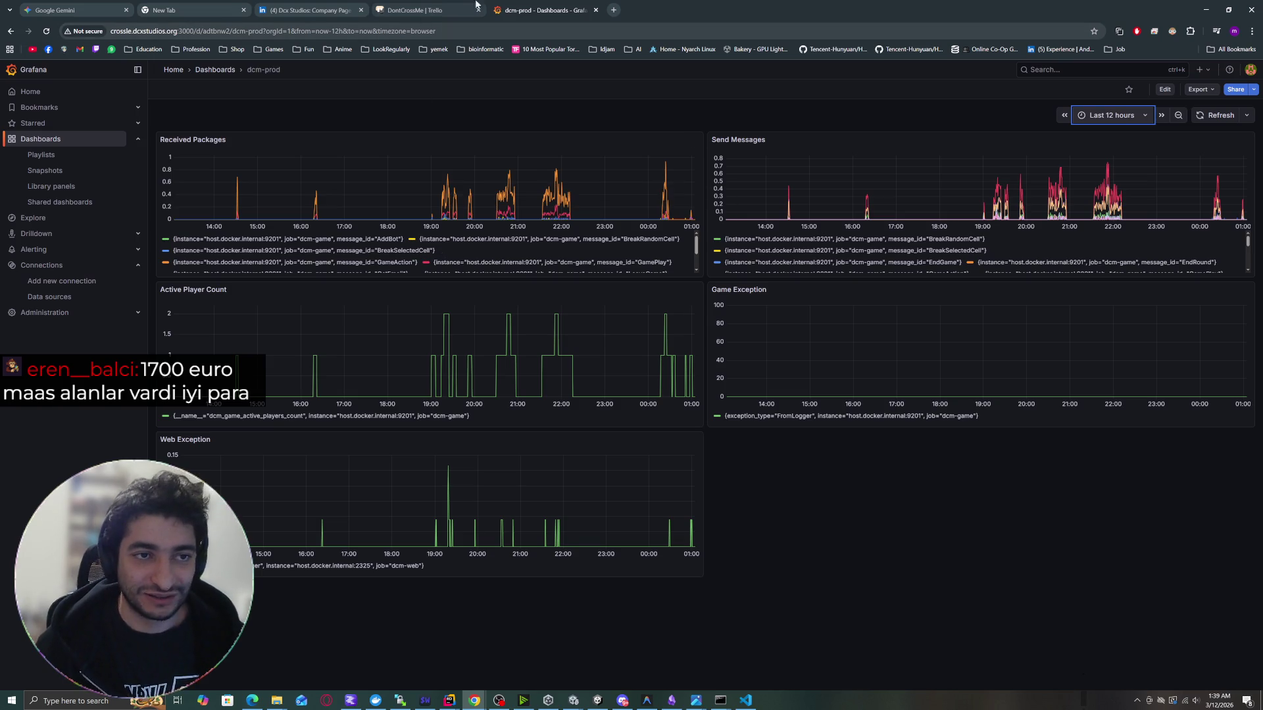
pyautogui.hotkey('alt', 'Left')
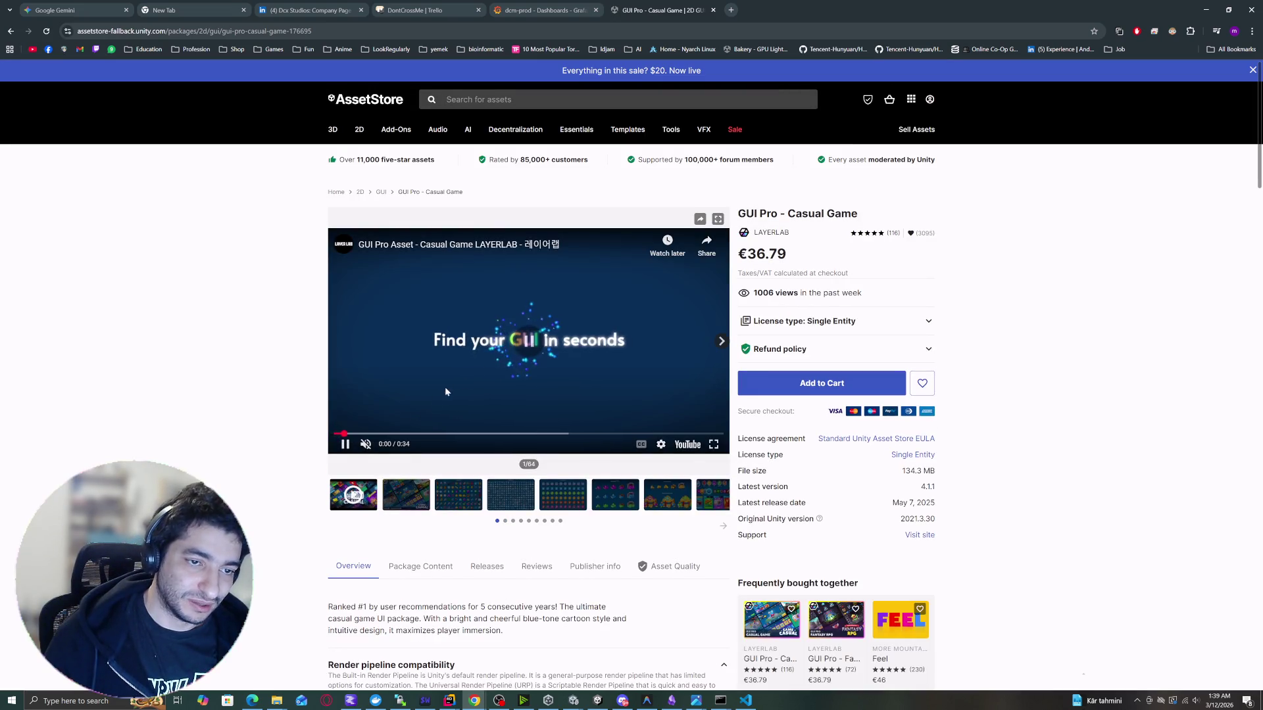
pyautogui.click(446, 390)
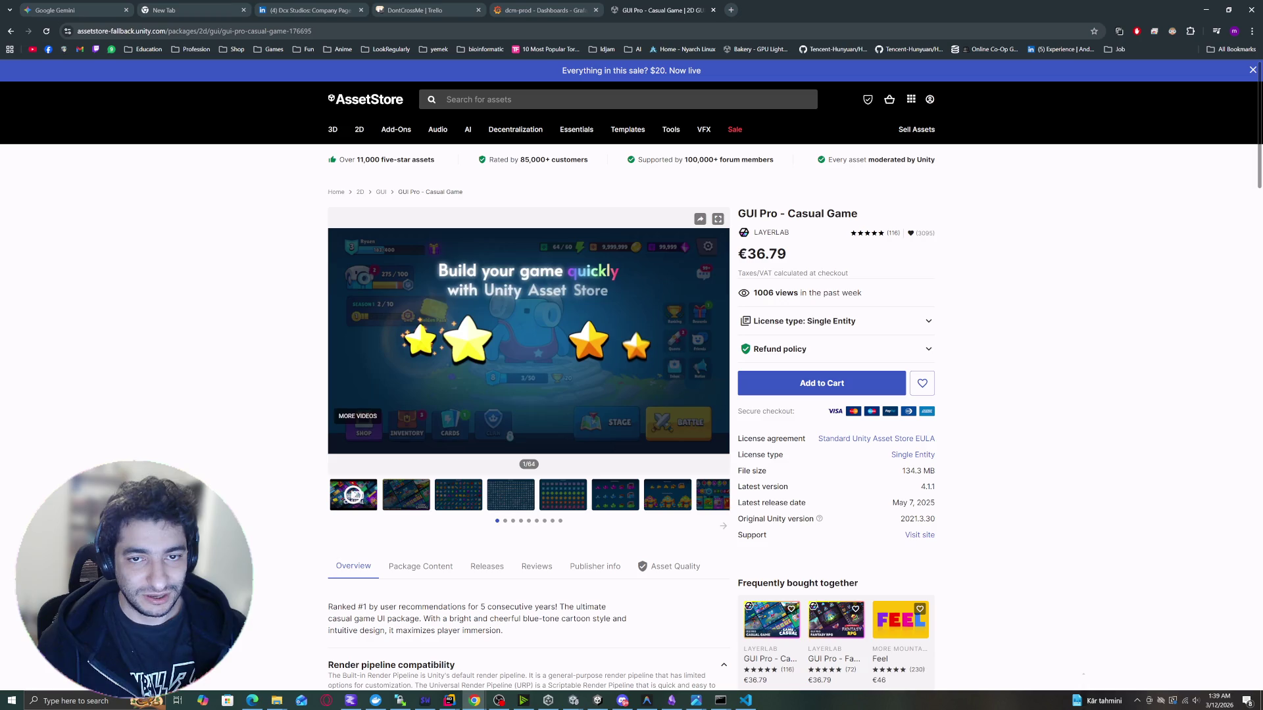
pyautogui.moveTo(787, 214); pyautogui.dragTo(867, 217)
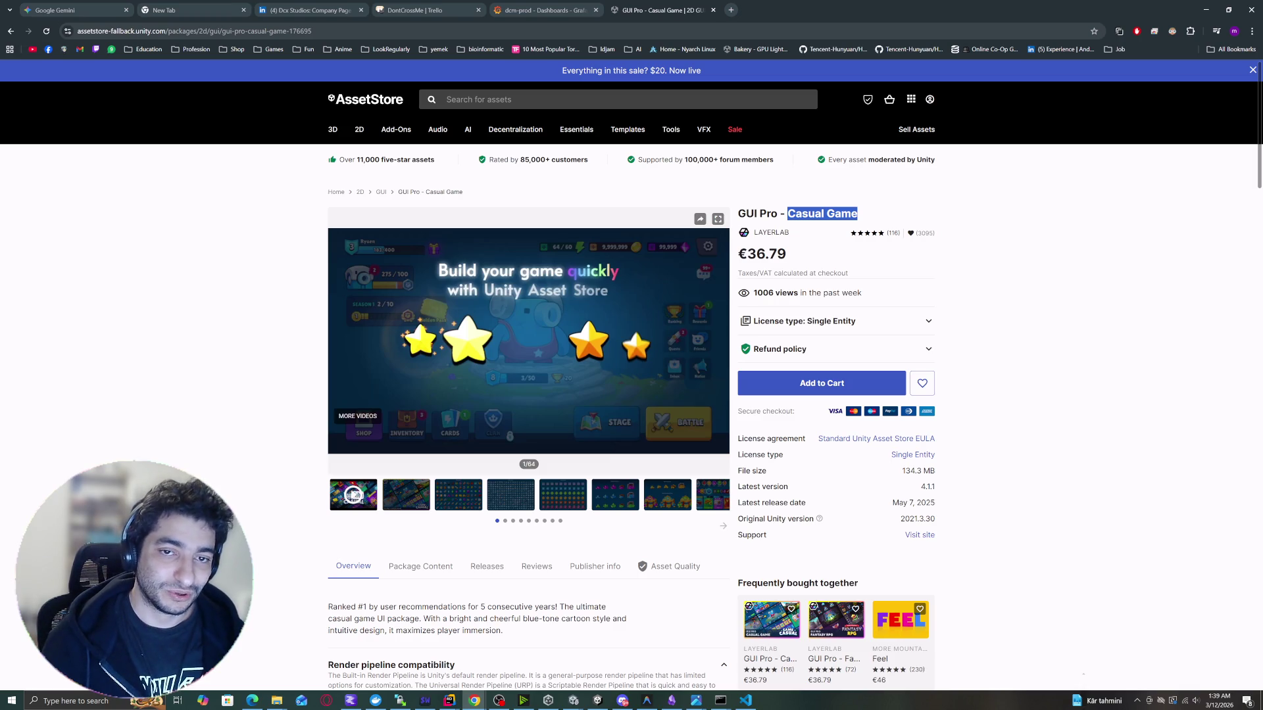
pyautogui.moveTo(851, 214); pyautogui.dragTo(827, 214)
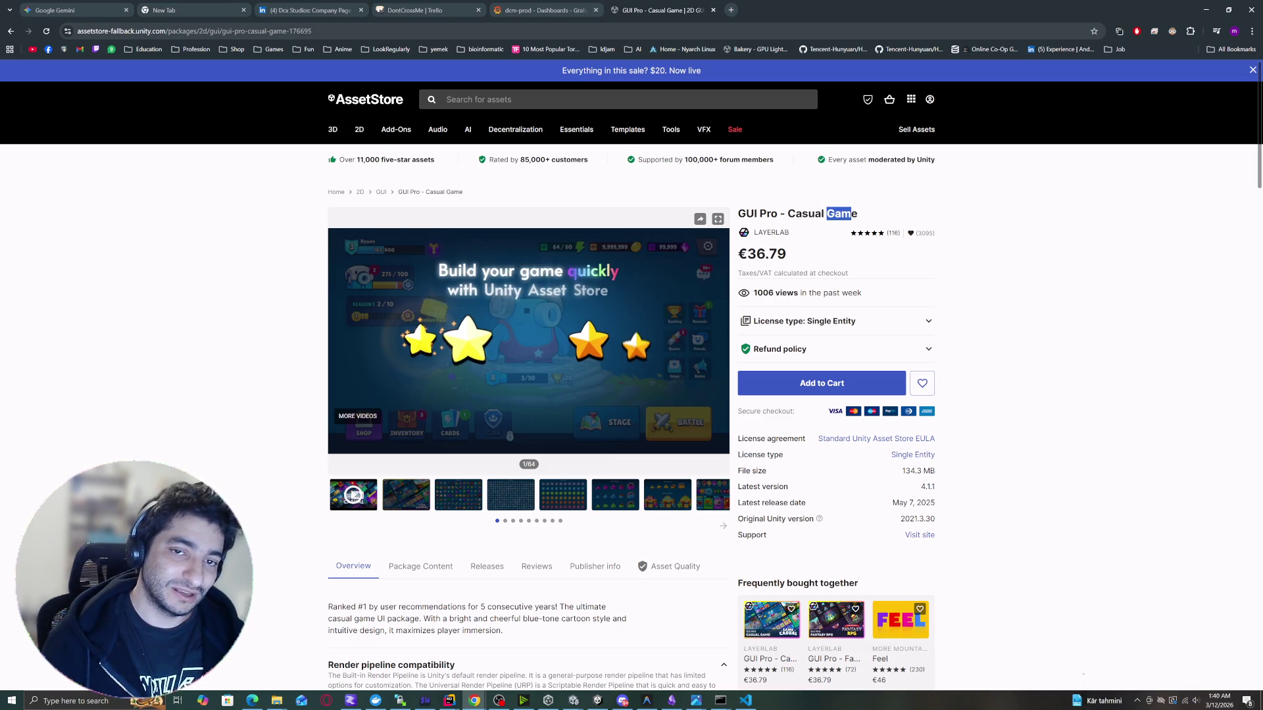
pyautogui.moveTo(420, 269)
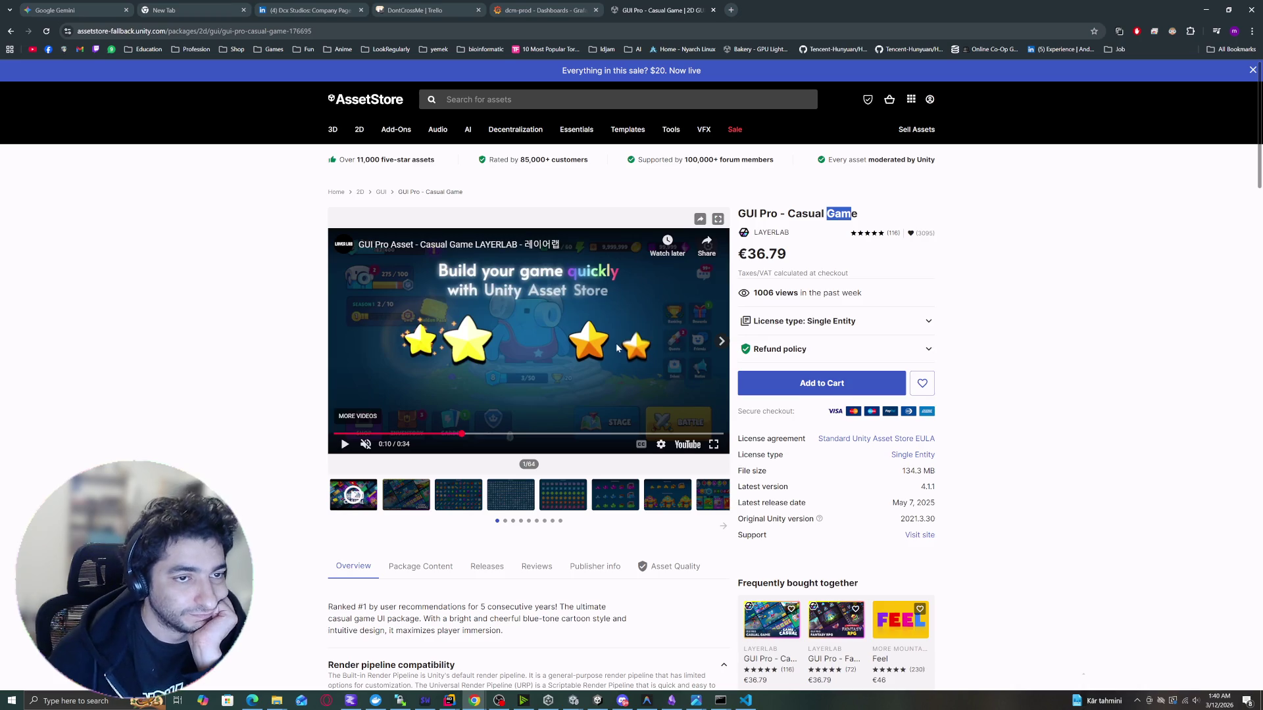
# Browse the Casual Game gallery: icon sheet, candy grid, Shop Item Gems, character cards, title banners, account UI.
pyautogui.scroll(-3, 574, 380)
pyautogui.click(418, 304)
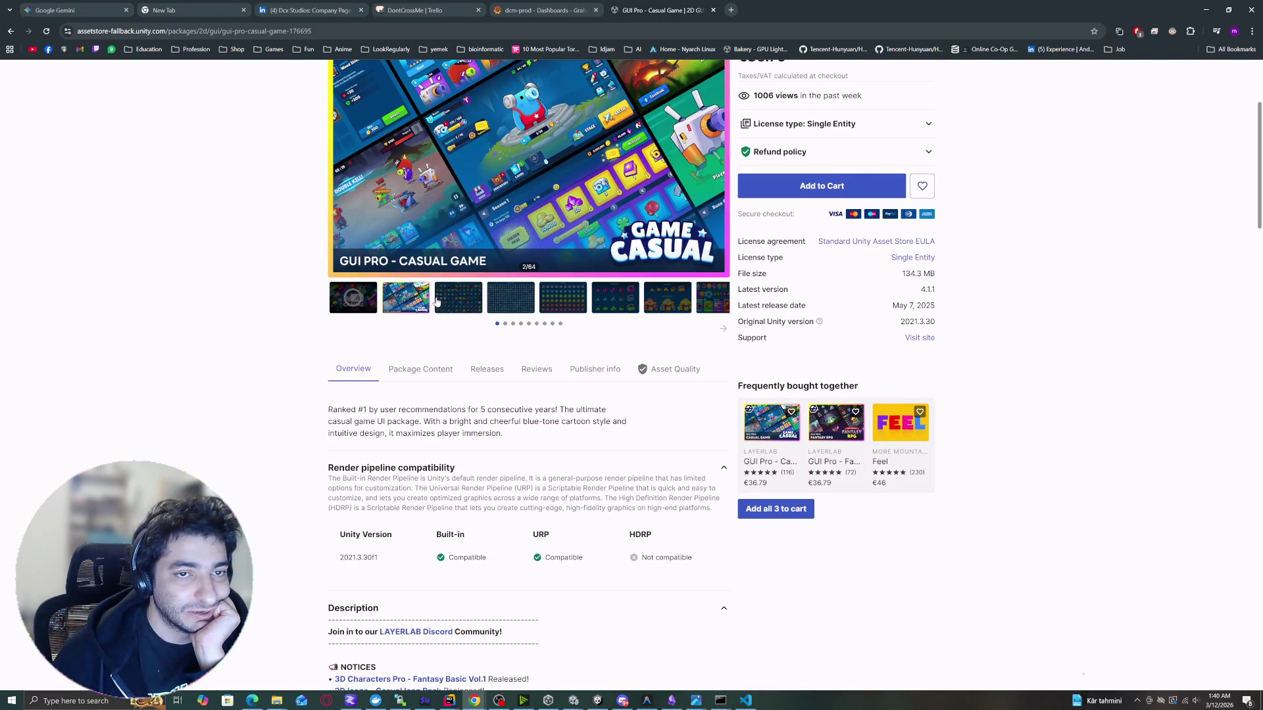
pyautogui.click(436, 304)
pyautogui.click(546, 284)
pyautogui.click(613, 283)
pyautogui.scroll(3, 664, 329)
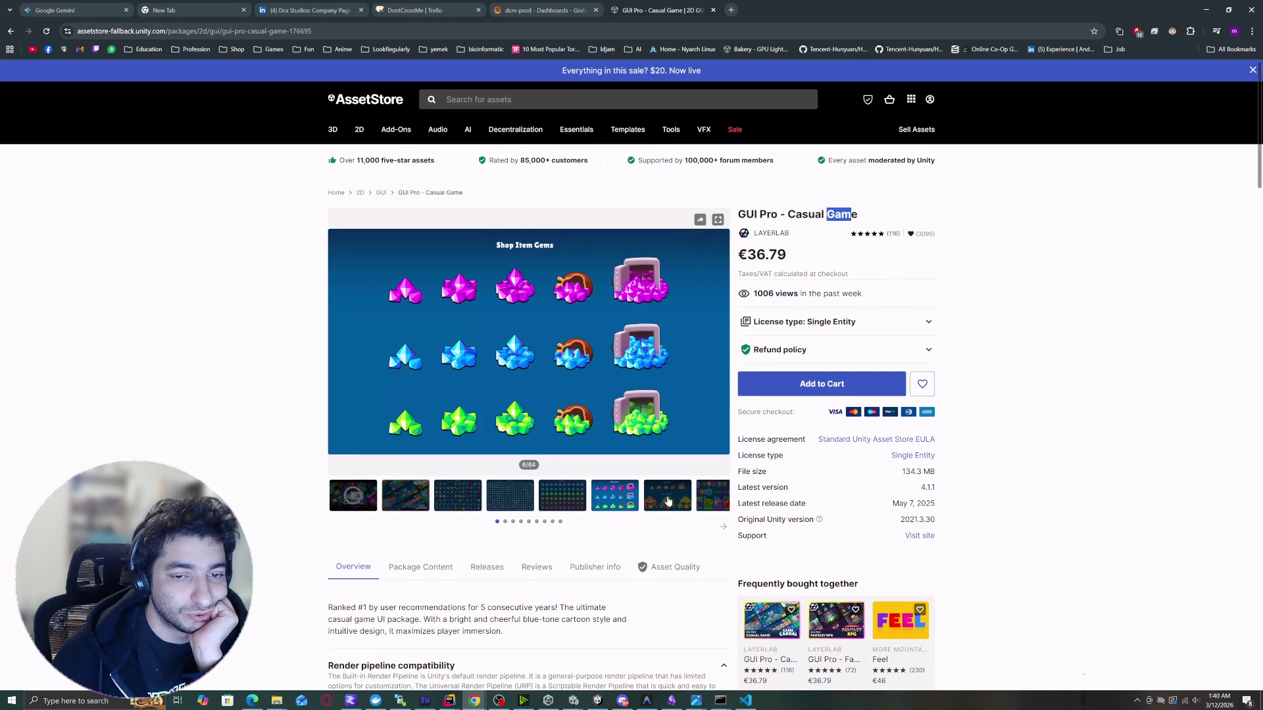
pyautogui.click(667, 499)
pyautogui.click(712, 495)
pyautogui.click(722, 529)
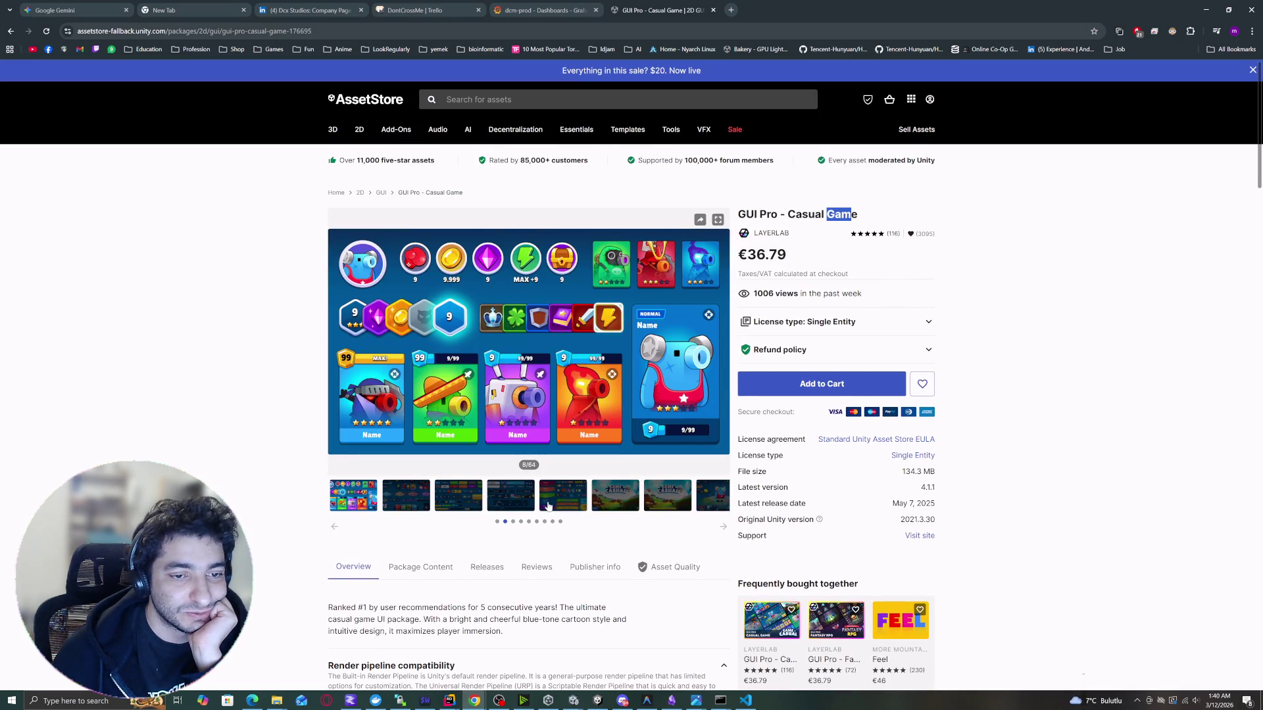
pyautogui.click(520, 503)
pyautogui.click(490, 505)
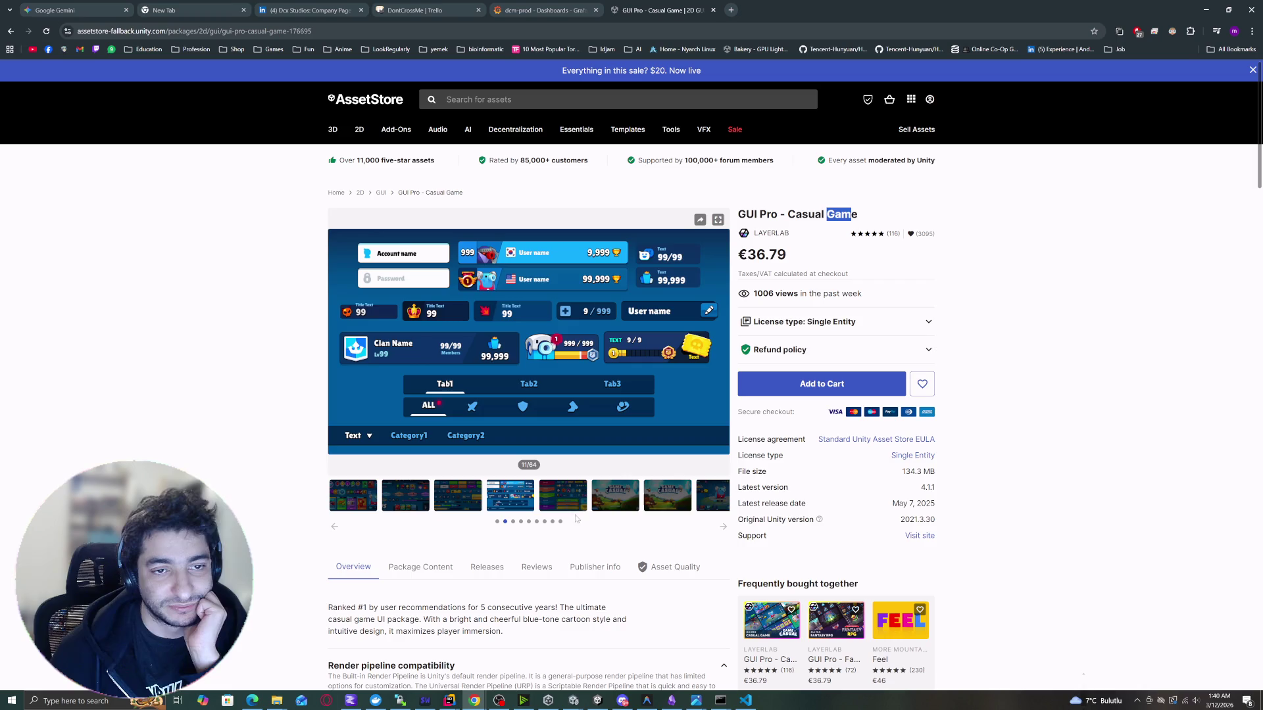
# Close the GUI Pro - Casual Game tab and minimise the browser.
pyautogui.scroll(-1, 586, 442)
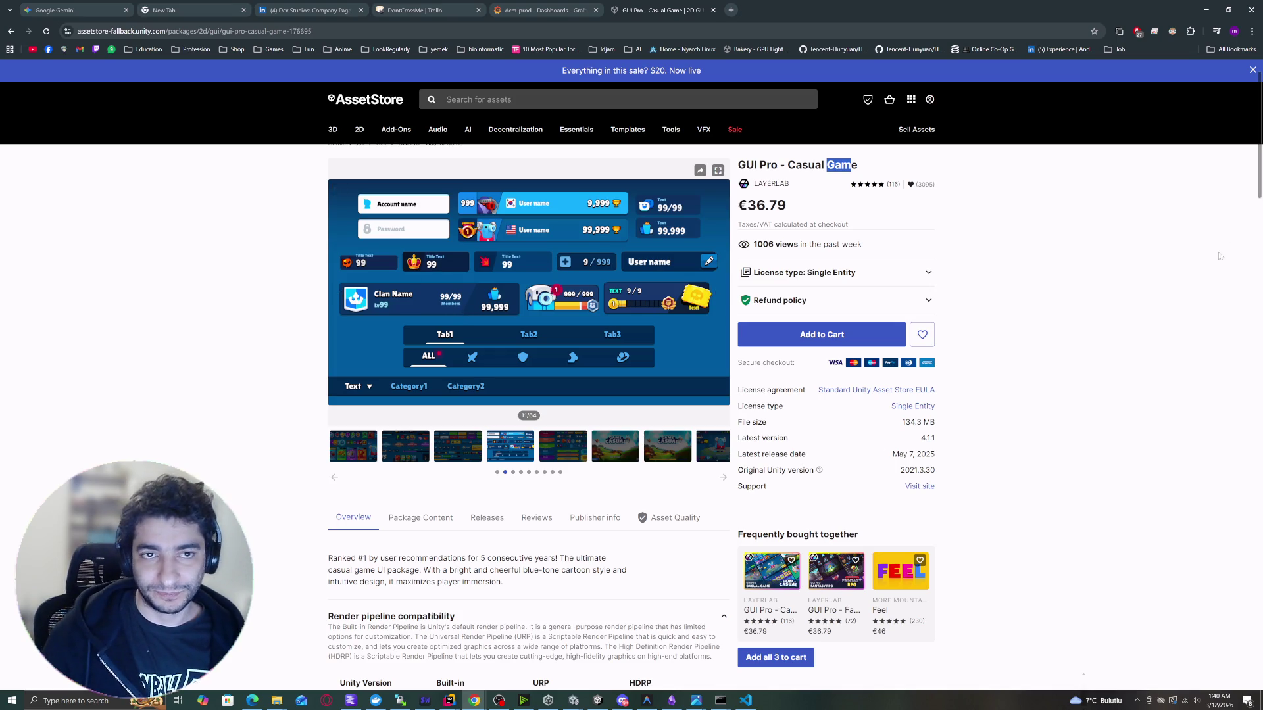
pyautogui.click(713, 9)
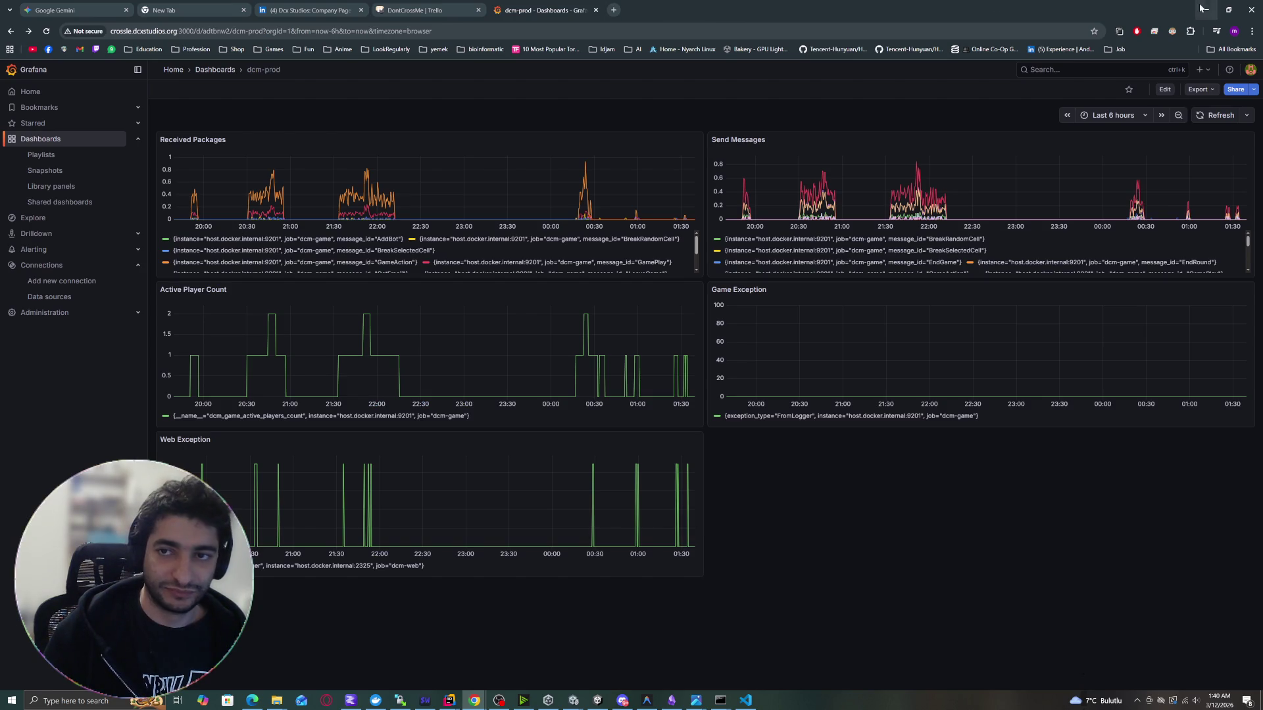
pyautogui.click(1206, 10)
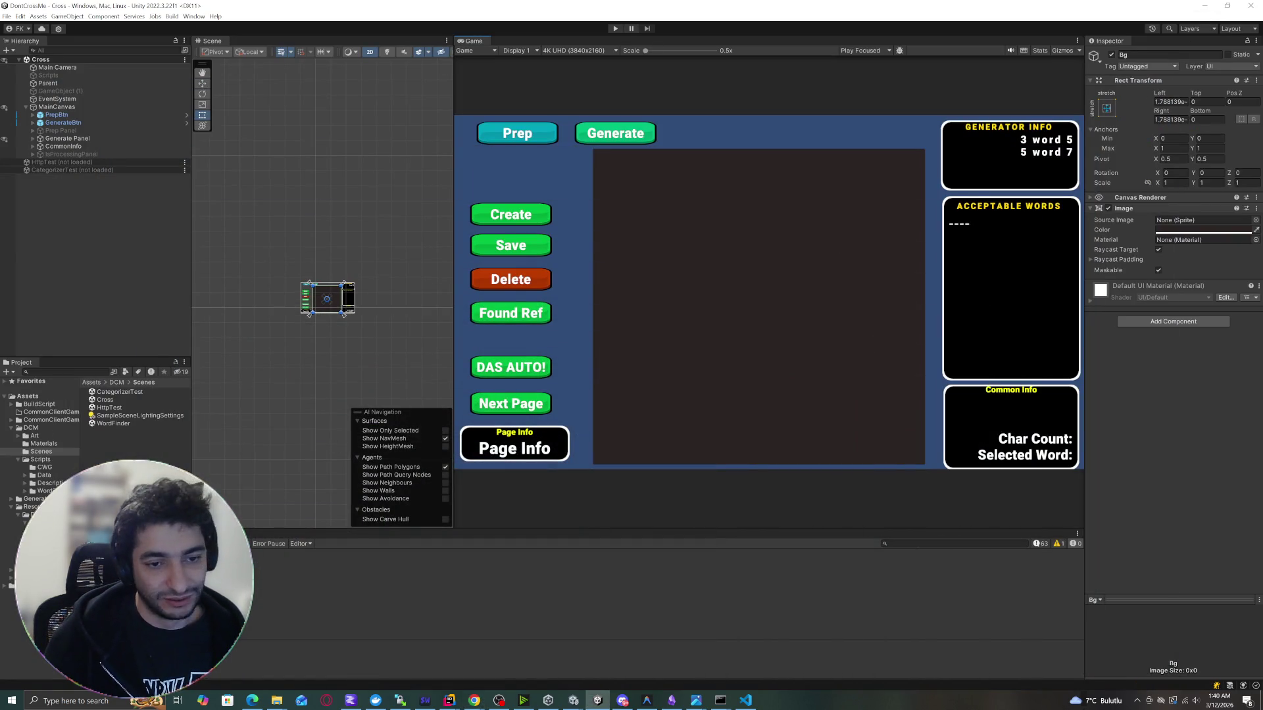